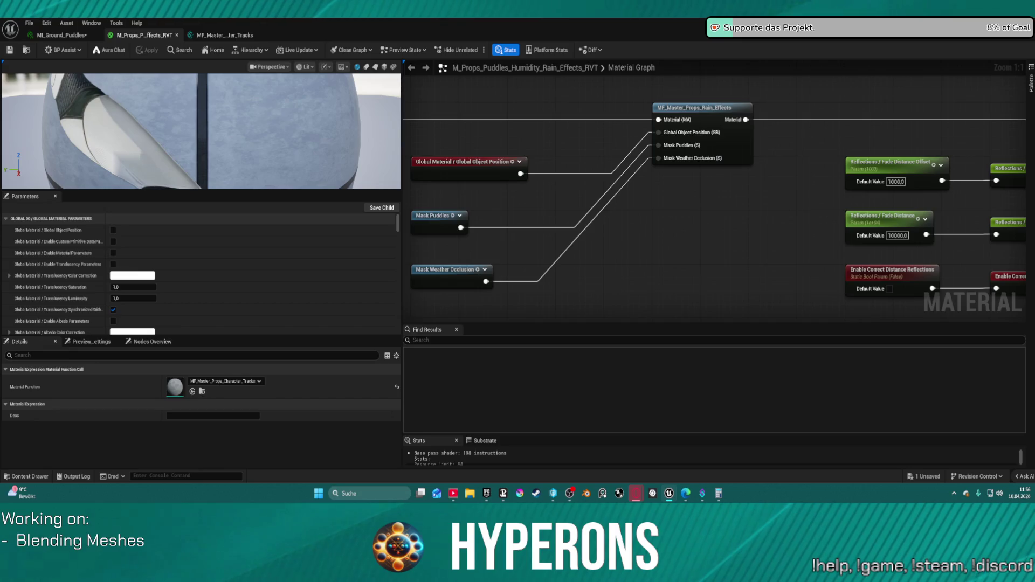
- Pan the rain-effects graph past the Camera Fade parameters and open MF_Master_Props_Material_Global_Parameters
{"action": "mouse_move", "coordinate": [991, 283]}
{"action": "left_mouse_down"}
{"action": "mouse_move", "coordinate": [892, 267]}
{"action": "mouse_move", "coordinate": [781, 180]}
{"action": "mouse_move", "coordinate": [751, 220]}
{"action": "mouse_move", "coordinate": [686, 264]}
{"action": "mouse_move", "coordinate": [407, 312]}
{"action": "left_mouse_up"}
{"action": "mouse_move", "coordinate": [776, 254]}
{"action": "left_mouse_down"}
{"action": "mouse_move", "coordinate": [673, 230]}
{"action": "mouse_move", "coordinate": [539, 234]}
{"action": "left_mouse_up"}
{"action": "mouse_move", "coordinate": [792, 237]}
{"action": "left_mouse_down"}
{"action": "mouse_move", "coordinate": [769, 179]}
{"action": "mouse_move", "coordinate": [688, 217]}
{"action": "mouse_move", "coordinate": [771, 174]}
{"action": "mouse_move", "coordinate": [642, 224]}
{"action": "mouse_move", "coordinate": [584, 228]}
{"action": "left_mouse_up"}
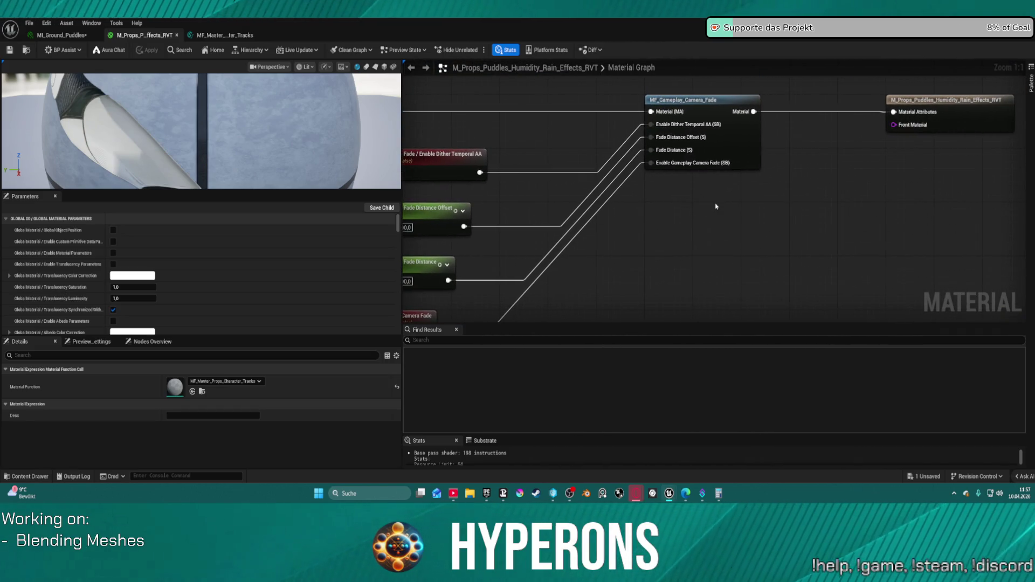
{"action": "mouse_move", "coordinate": [716, 207]}
{"action": "left_mouse_down"}
{"action": "mouse_move", "coordinate": [569, 210]}
{"action": "mouse_move", "coordinate": [640, 212]}
{"action": "mouse_move", "coordinate": [597, 220]}
{"action": "left_mouse_up"}
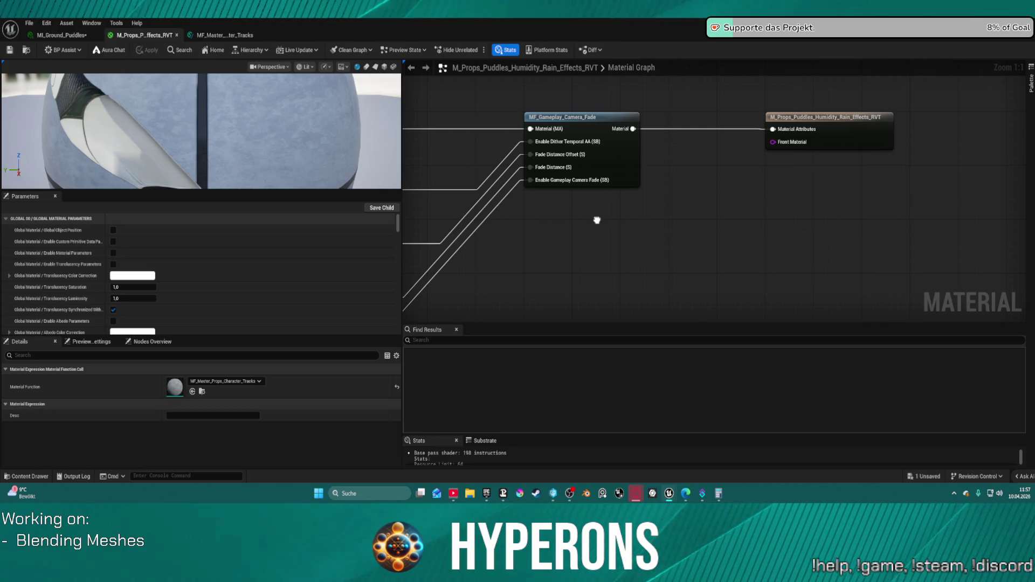
{"action": "mouse_move", "coordinate": [596, 220]}
{"action": "left_mouse_down"}
{"action": "mouse_move", "coordinate": [584, 219]}
{"action": "mouse_move", "coordinate": [681, 216]}
{"action": "left_mouse_up"}
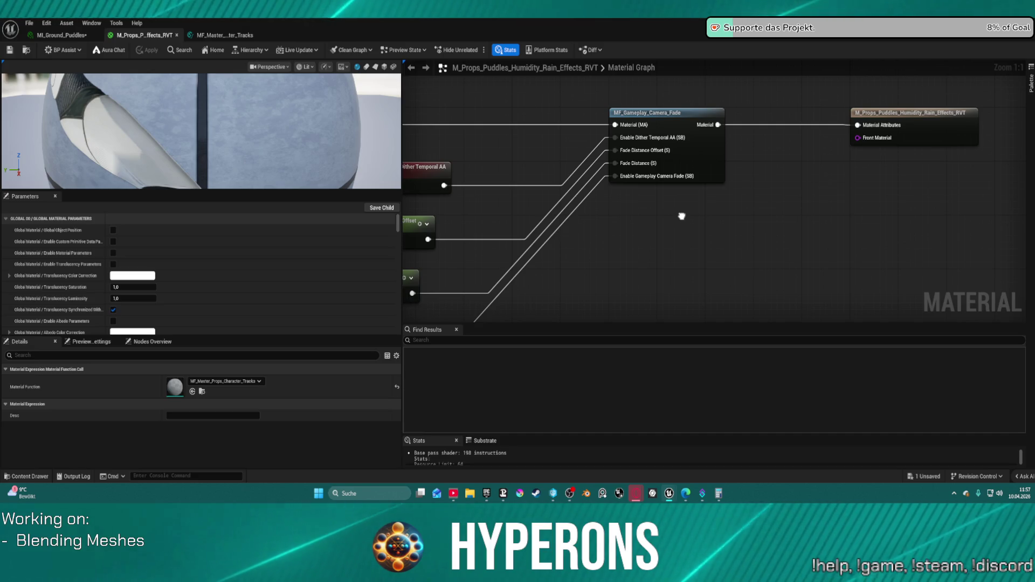
{"action": "mouse_move", "coordinate": [682, 216]}
{"action": "left_mouse_down"}
{"action": "mouse_move", "coordinate": [915, 176]}
{"action": "mouse_move", "coordinate": [874, 194]}
{"action": "mouse_move", "coordinate": [842, 152]}
{"action": "mouse_move", "coordinate": [793, 163]}
{"action": "mouse_move", "coordinate": [762, 240]}
{"action": "mouse_move", "coordinate": [722, 224]}
{"action": "mouse_move", "coordinate": [659, 225]}
{"action": "mouse_move", "coordinate": [820, 169]}
{"action": "mouse_move", "coordinate": [981, 146]}
{"action": "mouse_move", "coordinate": [709, 208]}
{"action": "left_mouse_up"}
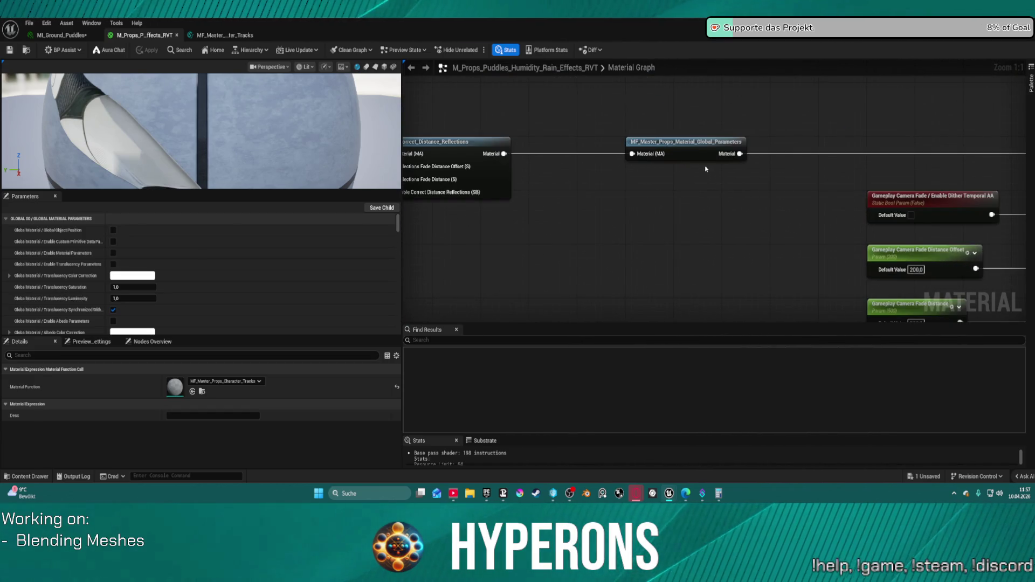
{"action": "double_click", "coordinate": [695, 150]}
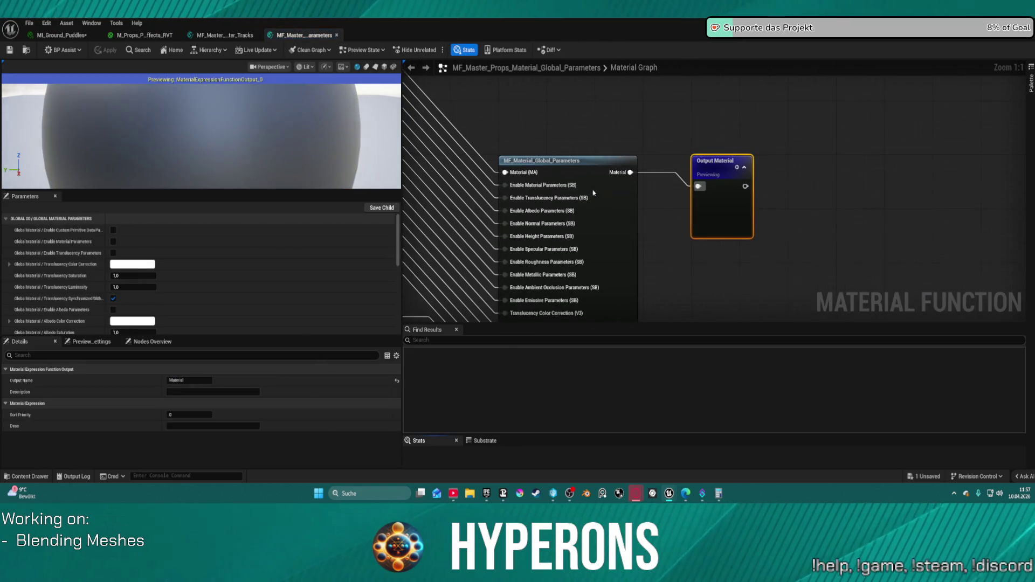
- Inspect the global parameters function call node and scroll through its input pin list
{"action": "scroll", "coordinate": [756, 128], "scroll_direction": "down", "scroll_amount": 10}
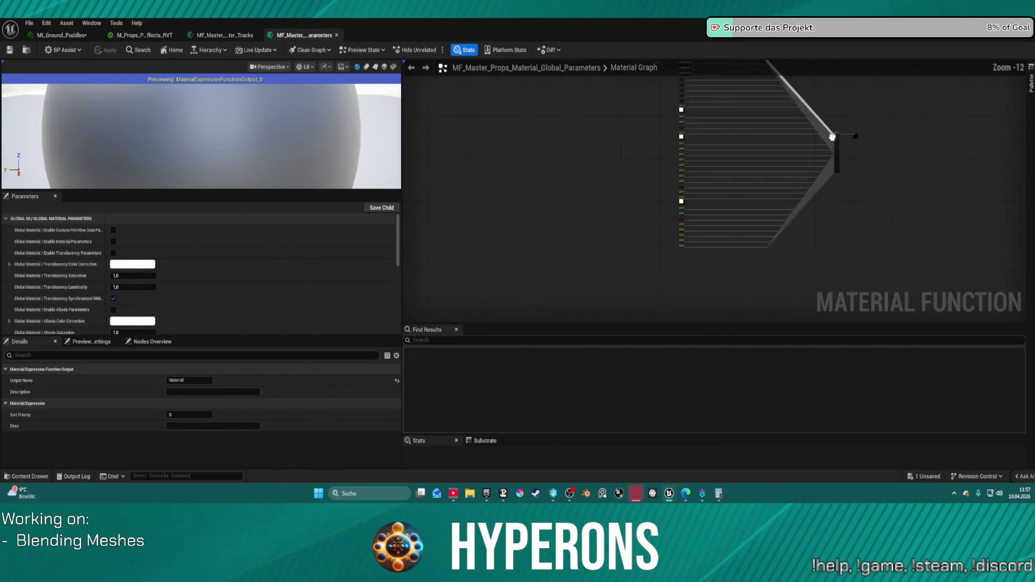
{"action": "scroll", "coordinate": [789, 115], "scroll_direction": "up", "scroll_amount": 10}
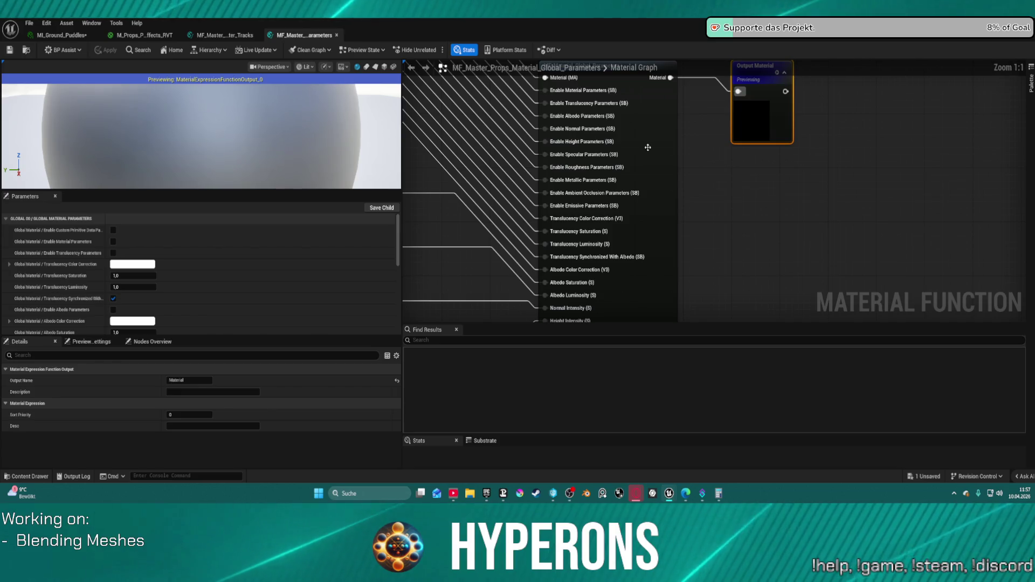
{"action": "mouse_move", "coordinate": [660, 228]}
{"action": "left_mouse_down"}
{"action": "mouse_move", "coordinate": [648, 208]}
{"action": "mouse_move", "coordinate": [761, 179]}
{"action": "left_mouse_up"}
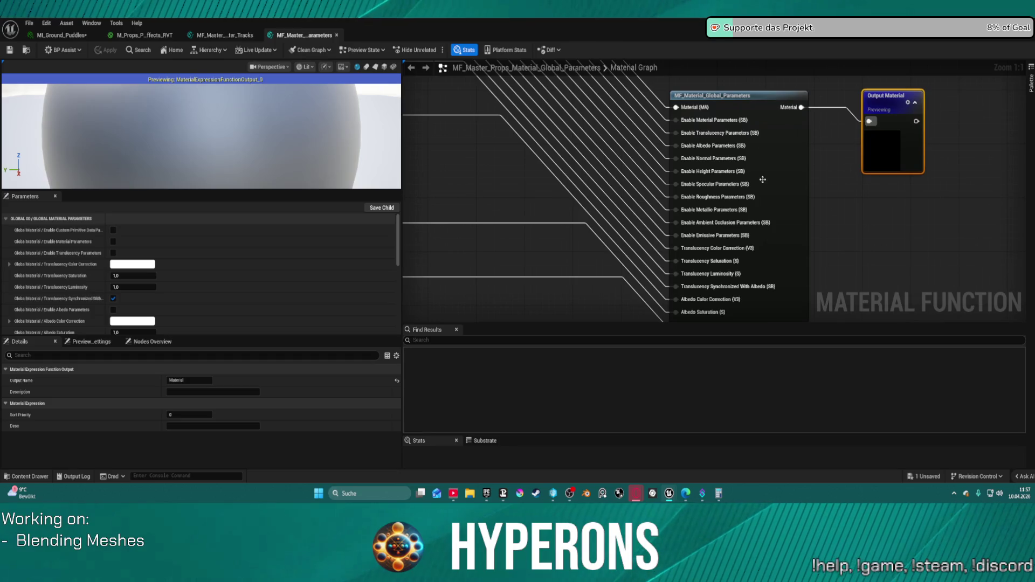
{"action": "left_click", "coordinate": [761, 179]}
{"action": "scroll", "coordinate": [755, 177], "scroll_direction": "down", "scroll_amount": 4}
{"action": "scroll", "coordinate": [746, 175], "scroll_direction": "up", "scroll_amount": 4}
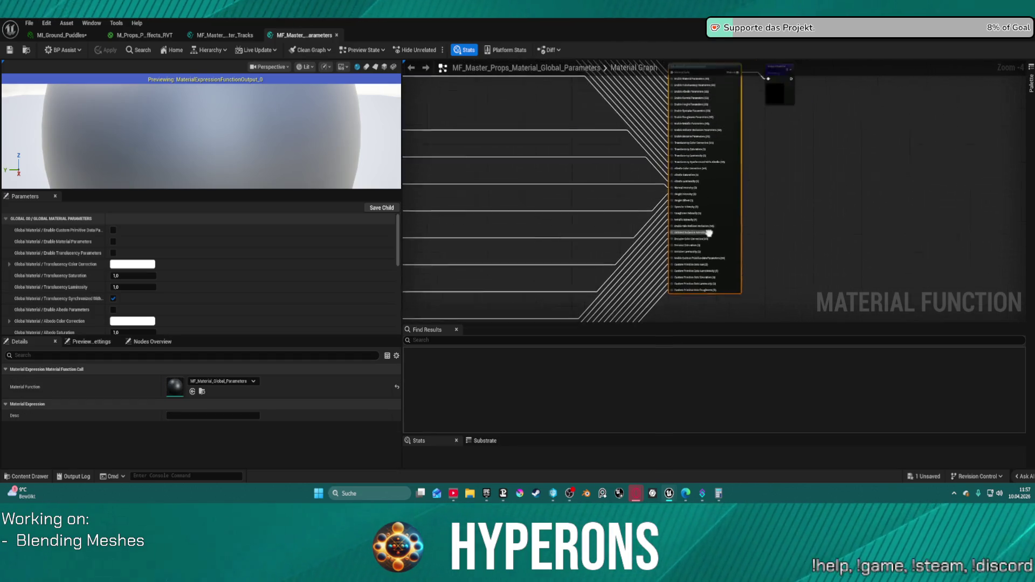
{"action": "mouse_move", "coordinate": [620, 112]}
{"action": "left_mouse_down"}
{"action": "mouse_move", "coordinate": [618, 97]}
{"action": "mouse_move", "coordinate": [910, 253]}
{"action": "left_mouse_up"}
{"action": "scroll", "coordinate": [916, 270], "scroll_direction": "down", "scroll_amount": 12}
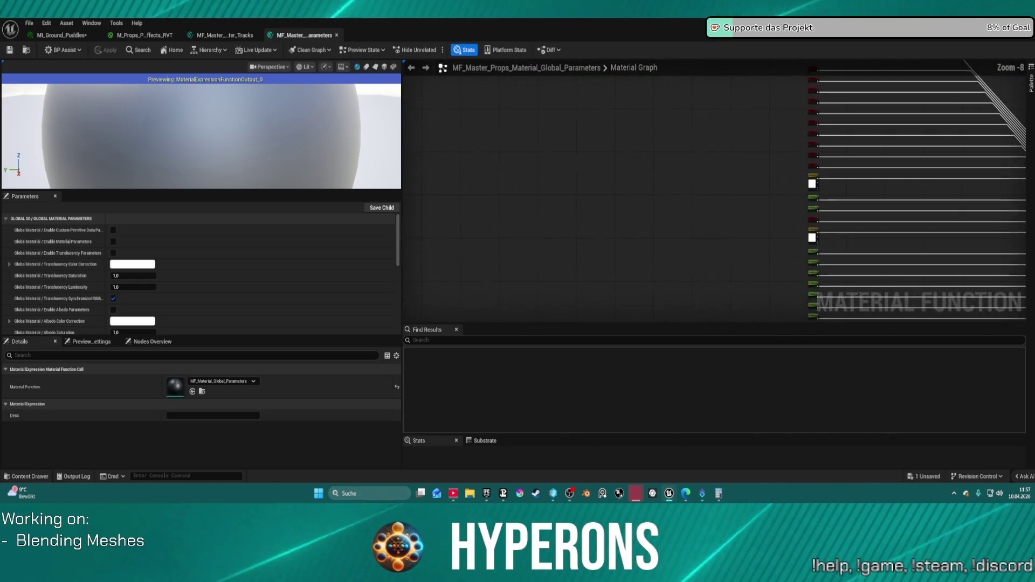
- Close the global parameters function, frame the Character Tracks graph, then return to the rain material
{"action": "key", "text": "Home"}
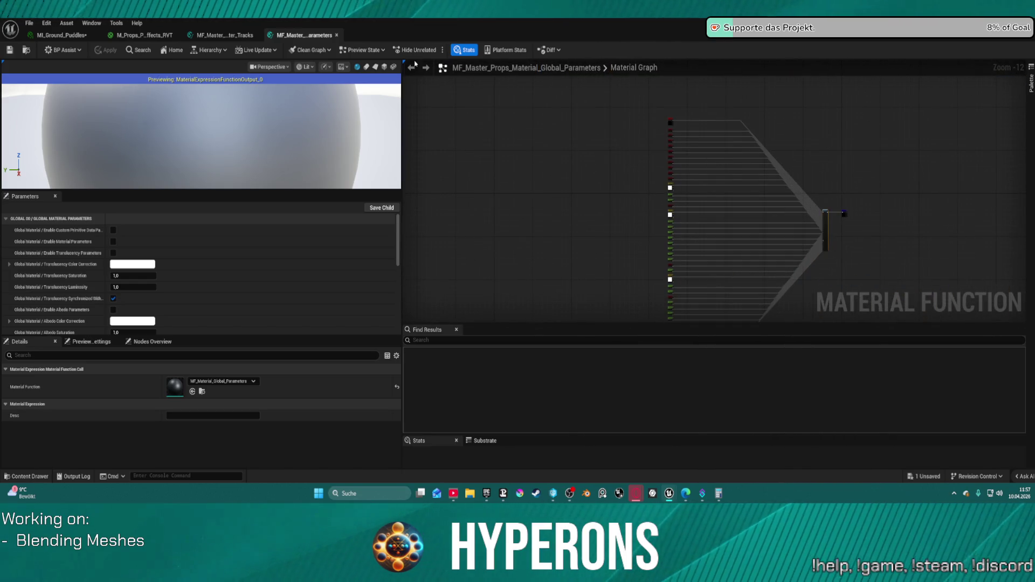
{"action": "middle_click", "coordinate": [307, 36]}
{"action": "key", "text": "Home"}
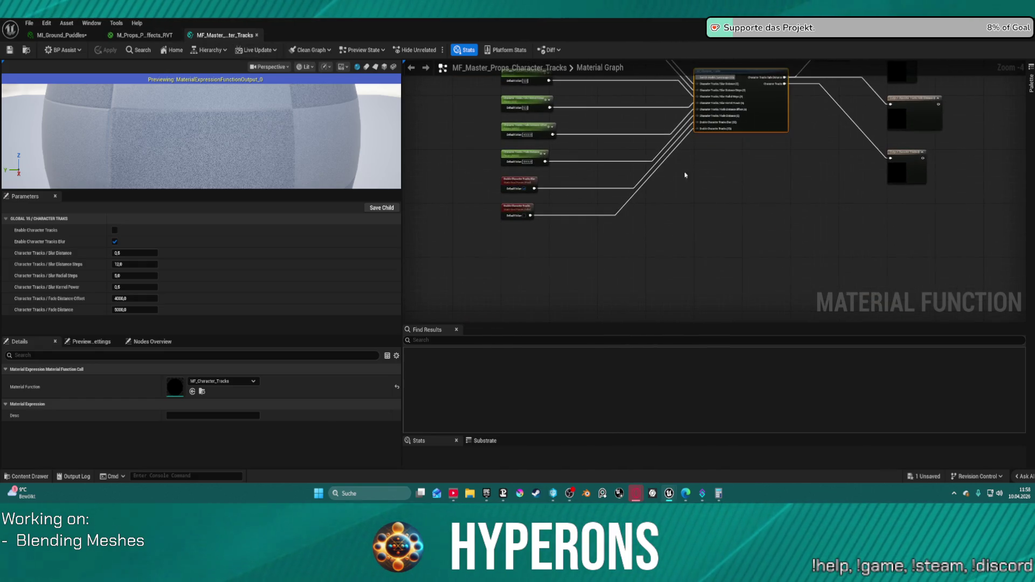
{"action": "left_click", "coordinate": [143, 35]}
- Zoom into the rain-effects graph and open the MF_Master_Props_Puddles function node
{"action": "scroll", "coordinate": [762, 235], "scroll_direction": "down", "scroll_amount": 3}
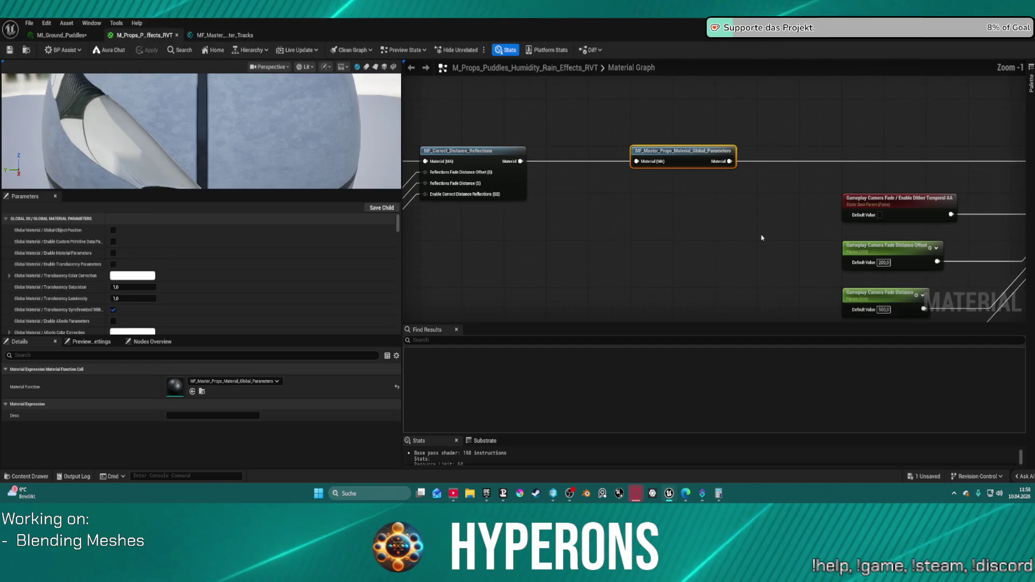
{"action": "scroll", "coordinate": [684, 215], "scroll_direction": "up", "scroll_amount": 6}
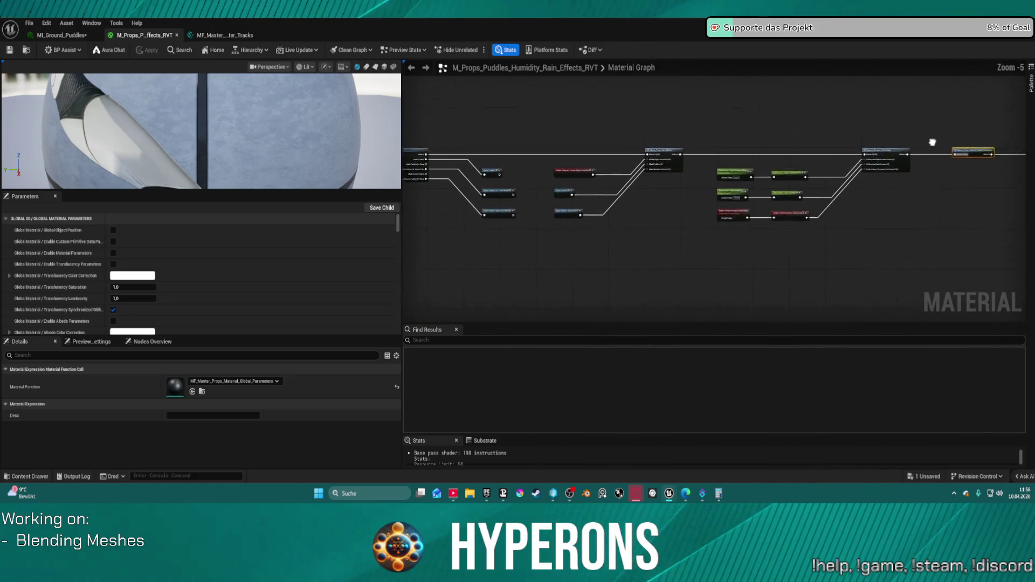
{"action": "scroll", "coordinate": [610, 150], "scroll_direction": "up", "scroll_amount": 1}
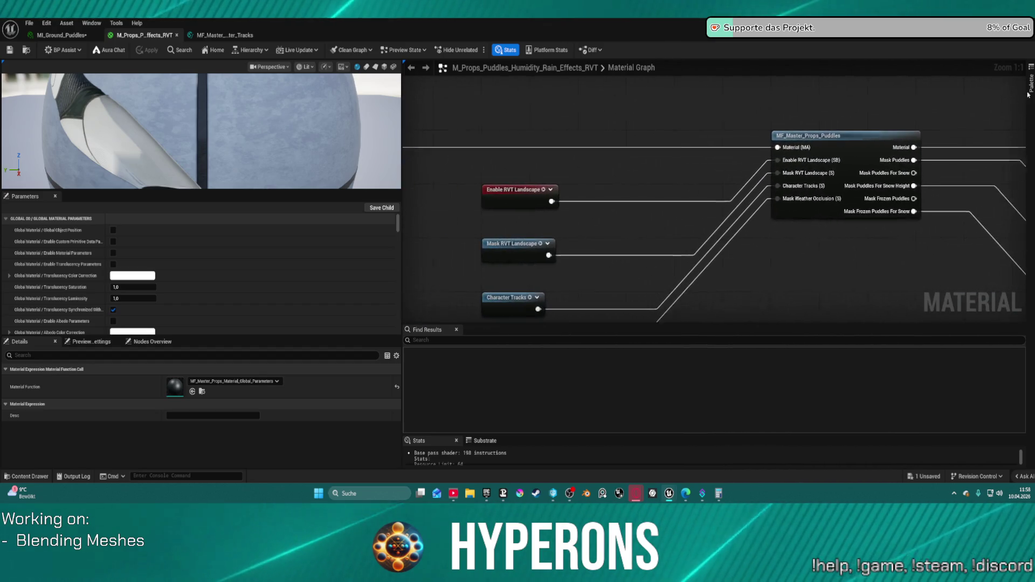
{"action": "mouse_move", "coordinate": [668, 169]}
{"action": "left_mouse_down"}
{"action": "mouse_move", "coordinate": [624, 126]}
{"action": "mouse_move", "coordinate": [626, 88]}
{"action": "left_mouse_up"}
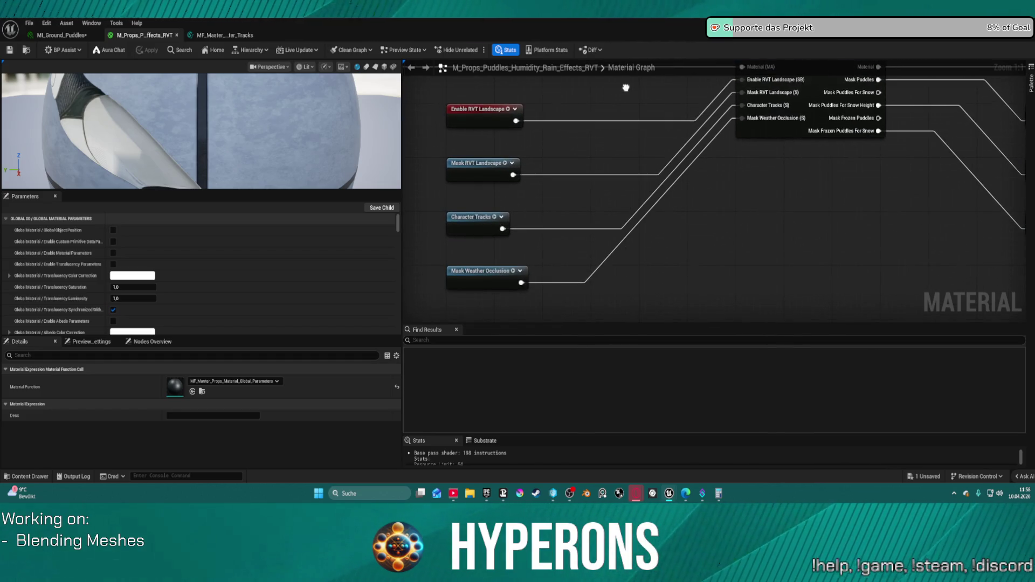
{"action": "left_click", "coordinate": [826, 86]}
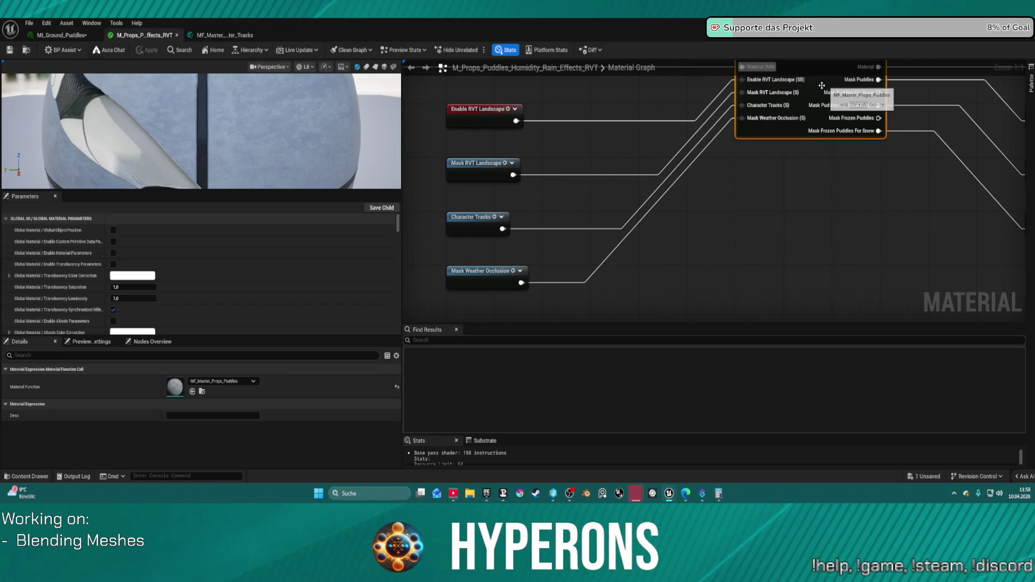
{"action": "double_click", "coordinate": [827, 86]}
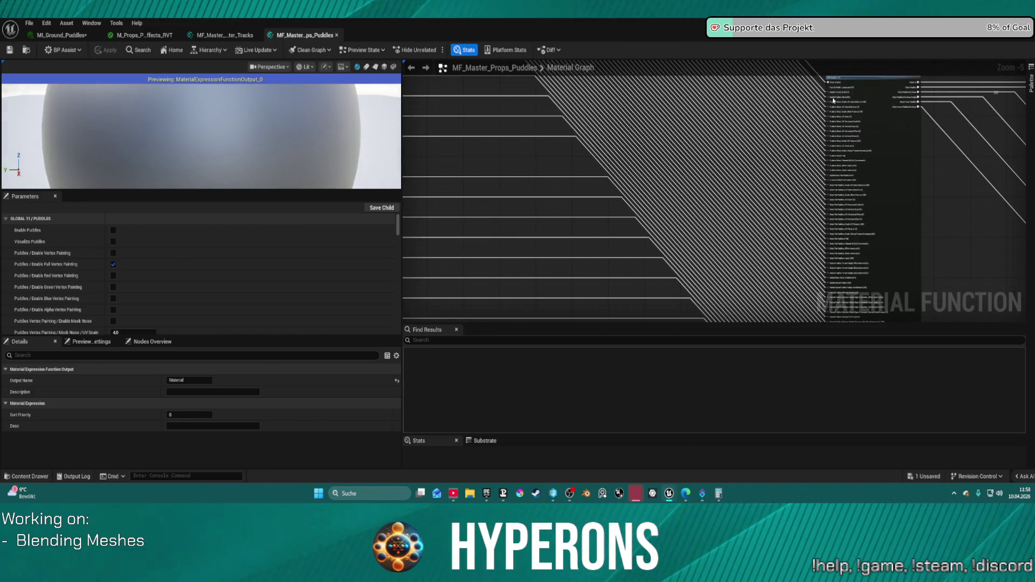
{"action": "left_click", "coordinate": [833, 100]}
{"action": "scroll", "coordinate": [730, 190], "scroll_direction": "up", "scroll_amount": 5}
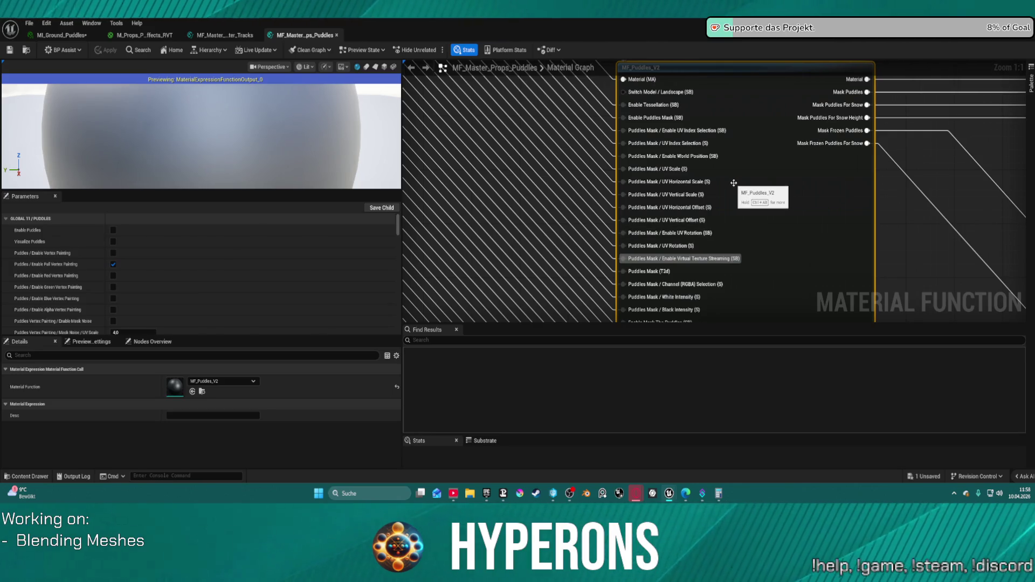
{"action": "scroll", "coordinate": [734, 183], "scroll_direction": "down", "scroll_amount": 8}
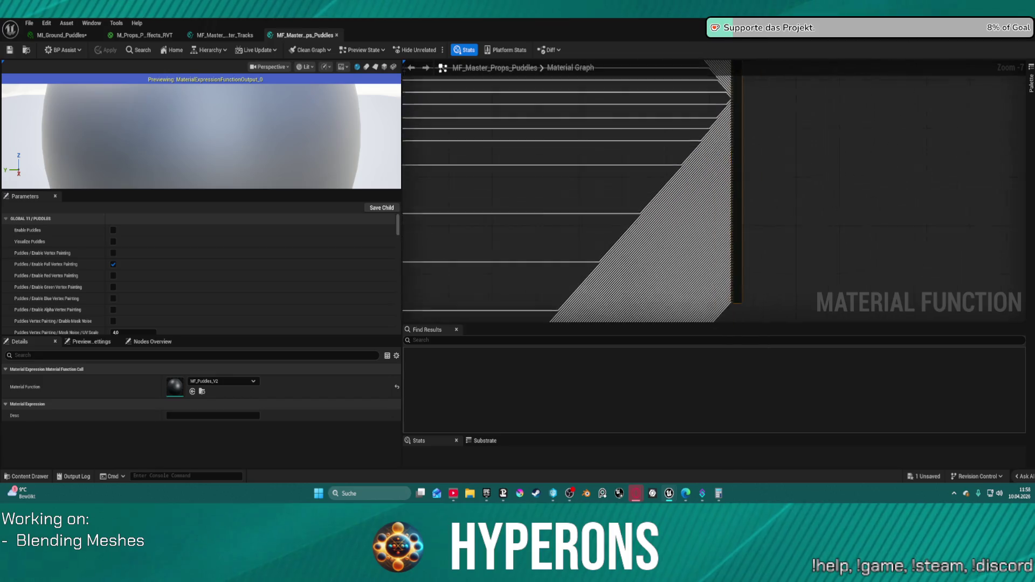
{"action": "left_click_drag", "start_coordinate": [734, 183], "coordinate": [758, 134]}
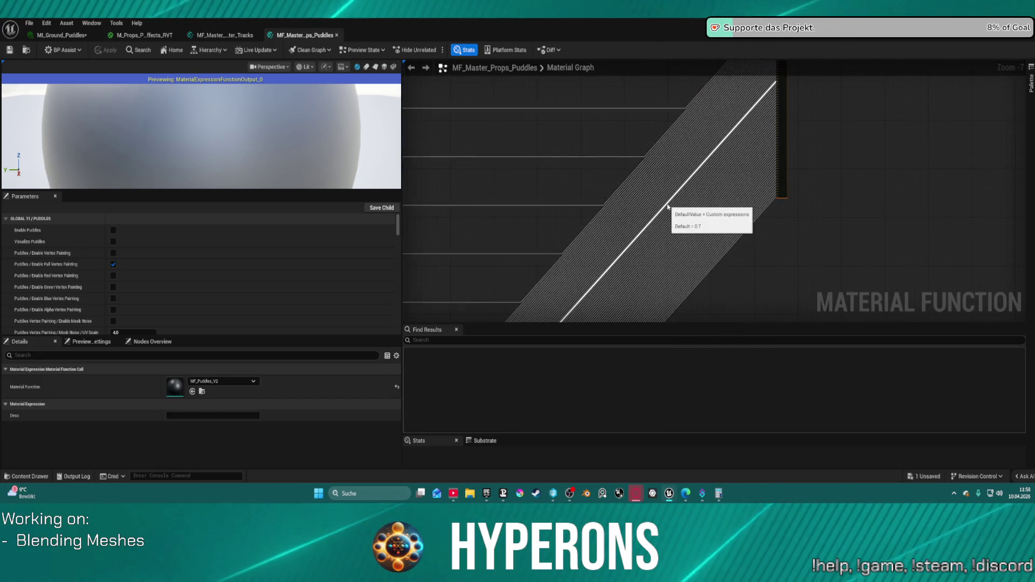
{"action": "scroll", "coordinate": [668, 207], "scroll_direction": "down", "scroll_amount": 5}
{"action": "mouse_move", "coordinate": [668, 205]}
{"action": "left_mouse_down"}
{"action": "mouse_move", "coordinate": [730, 166]}
{"action": "mouse_move", "coordinate": [1027, 199]}
{"action": "mouse_move", "coordinate": [843, 229]}
{"action": "mouse_move", "coordinate": [763, 279]}
{"action": "left_mouse_up"}
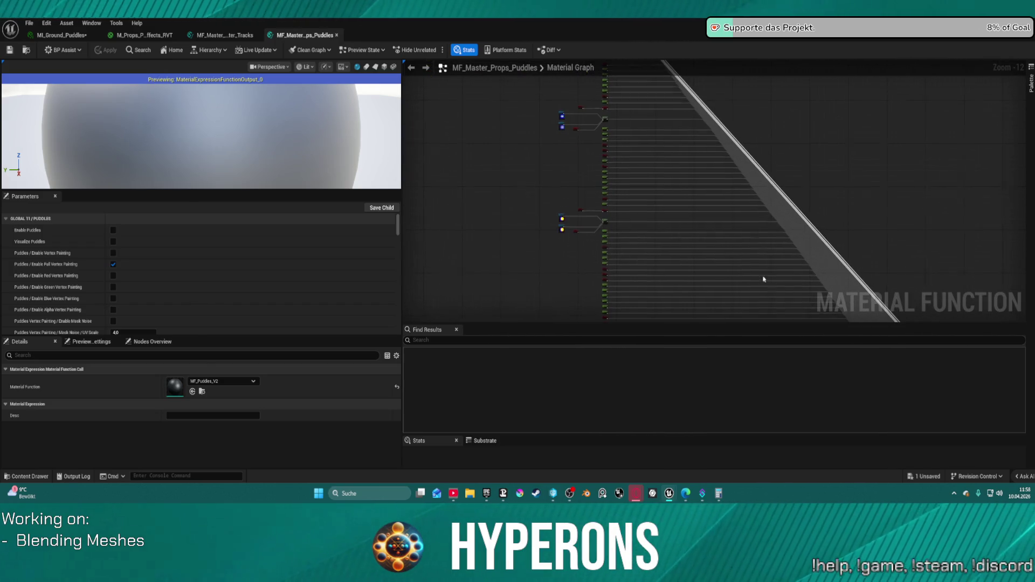
{"action": "scroll", "coordinate": [642, 199], "scroll_direction": "up", "scroll_amount": 9}
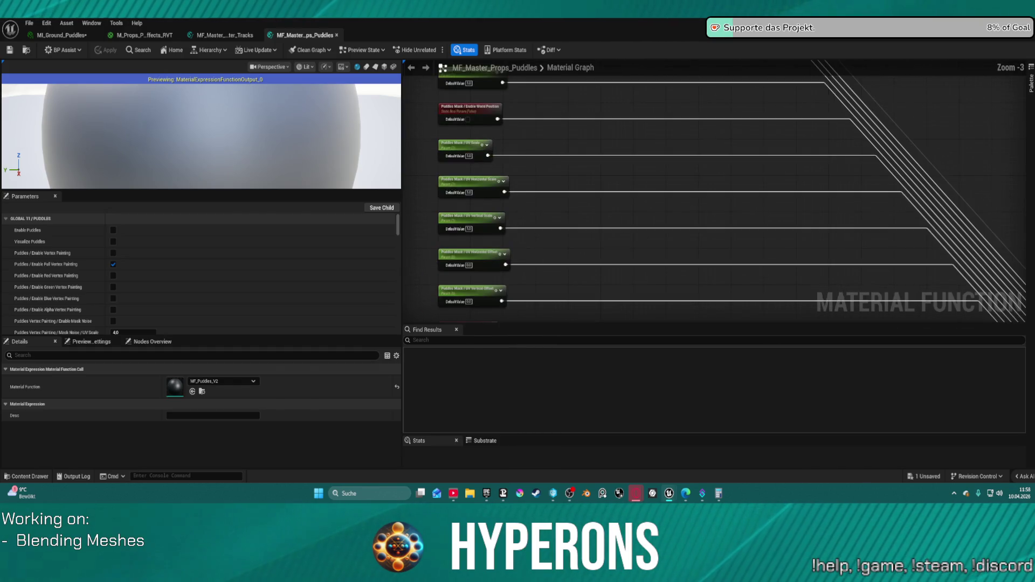
{"action": "left_click_drag", "start_coordinate": [568, 171], "coordinate": [557, 346]}
{"action": "scroll", "coordinate": [549, 312], "scroll_direction": "down", "scroll_amount": 5}
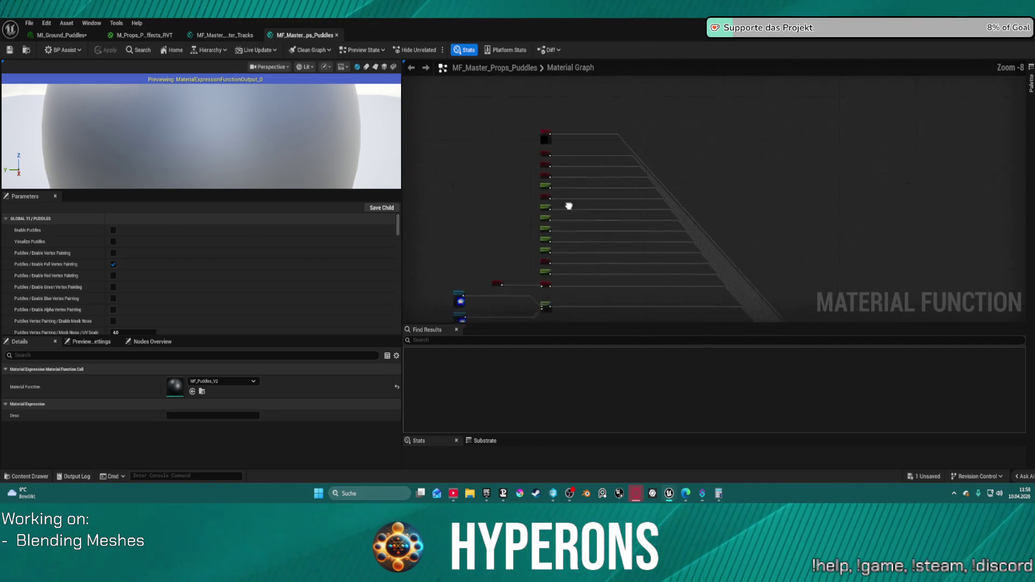
{"action": "mouse_move", "coordinate": [593, 162]}
{"action": "left_mouse_down"}
{"action": "mouse_move", "coordinate": [592, 270]}
{"action": "mouse_move", "coordinate": [572, 302]}
{"action": "mouse_move", "coordinate": [610, 308]}
{"action": "mouse_move", "coordinate": [609, 292]}
{"action": "mouse_move", "coordinate": [522, 299]}
{"action": "mouse_move", "coordinate": [771, 269]}
{"action": "mouse_move", "coordinate": [819, 253]}
{"action": "mouse_move", "coordinate": [513, 226]}
{"action": "mouse_move", "coordinate": [694, 139]}
{"action": "left_mouse_up"}
{"action": "mouse_move", "coordinate": [862, 114]}
{"action": "left_mouse_down"}
{"action": "mouse_move", "coordinate": [728, 121]}
{"action": "mouse_move", "coordinate": [794, 129]}
{"action": "mouse_move", "coordinate": [776, 97]}
{"action": "mouse_move", "coordinate": [744, 108]}
{"action": "left_mouse_up"}
{"action": "scroll", "coordinate": [636, 262], "scroll_direction": "up", "scroll_amount": 8}
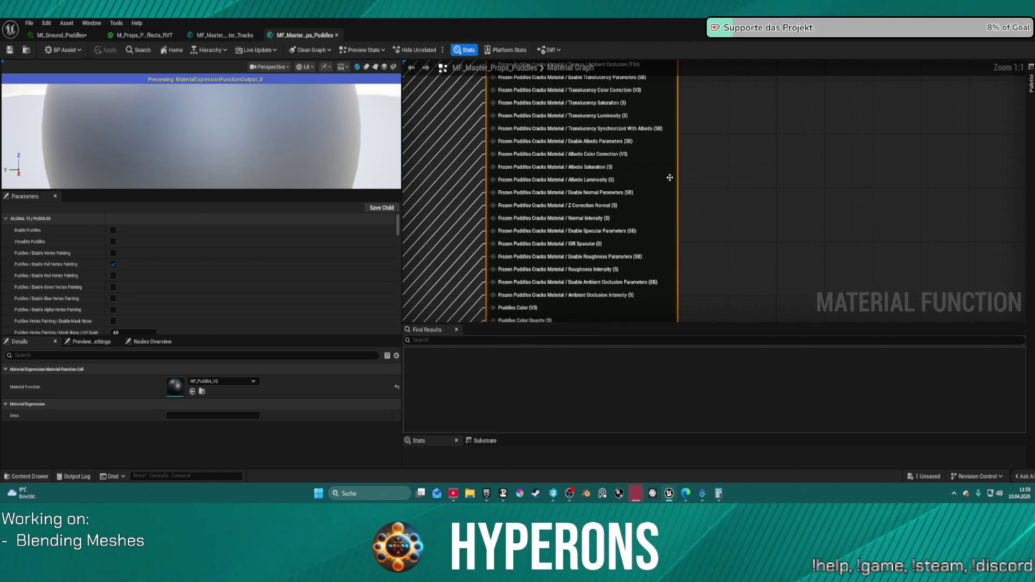
{"action": "right_click", "coordinate": [656, 164]}
{"action": "left_click", "coordinate": [651, 153]}
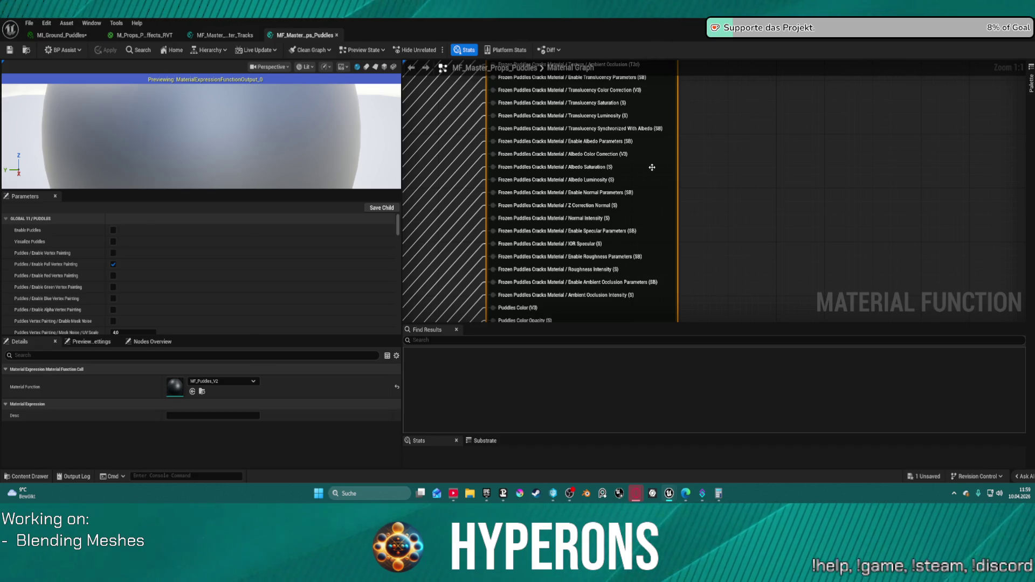
{"action": "double_click", "coordinate": [651, 167]}
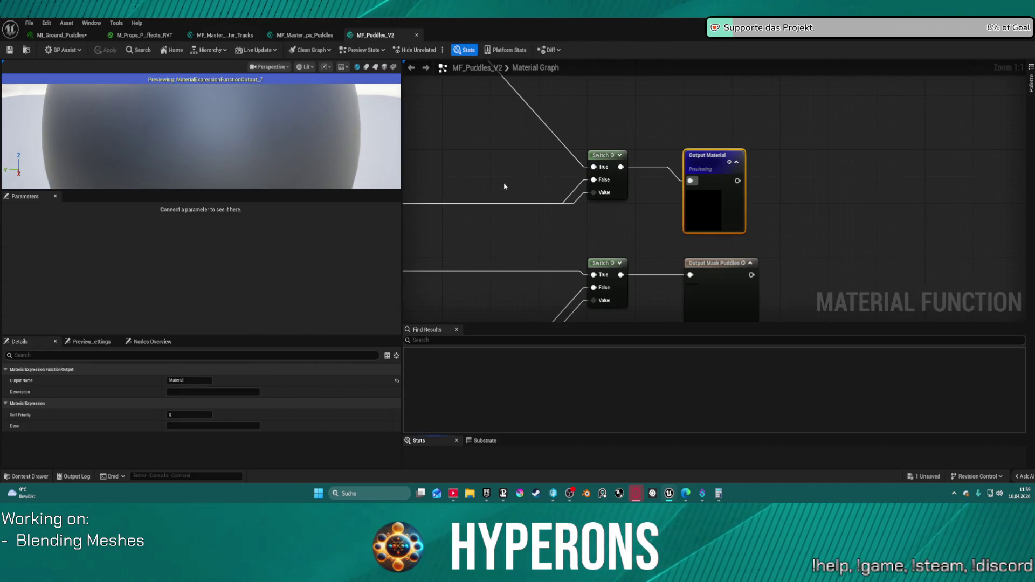
{"action": "scroll", "coordinate": [503, 189], "scroll_direction": "down", "scroll_amount": 3}
{"action": "scroll", "coordinate": [497, 200], "scroll_direction": "down", "scroll_amount": 7}
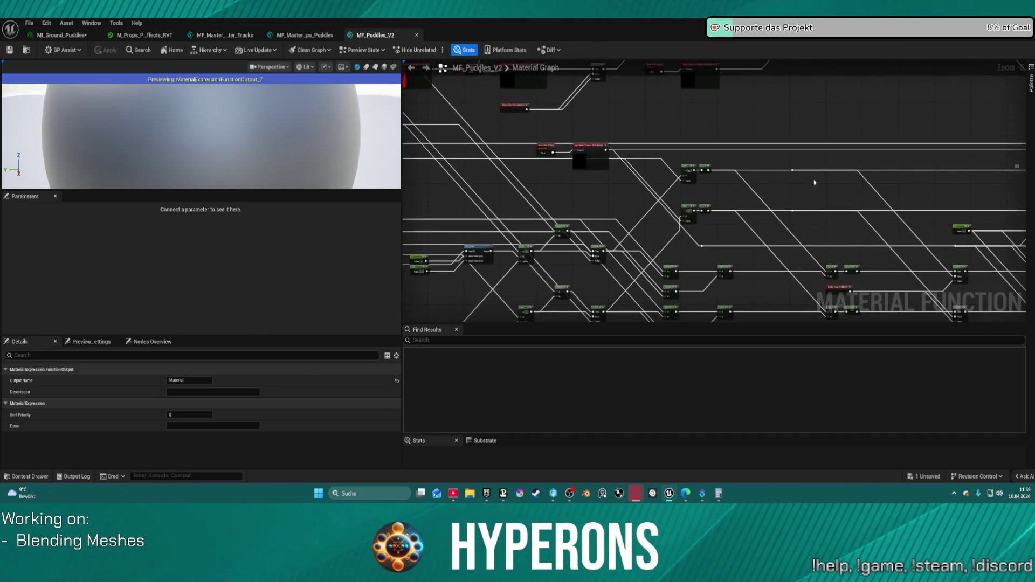
{"action": "left_click_drag", "start_coordinate": [708, 209], "coordinate": [287, 139]}
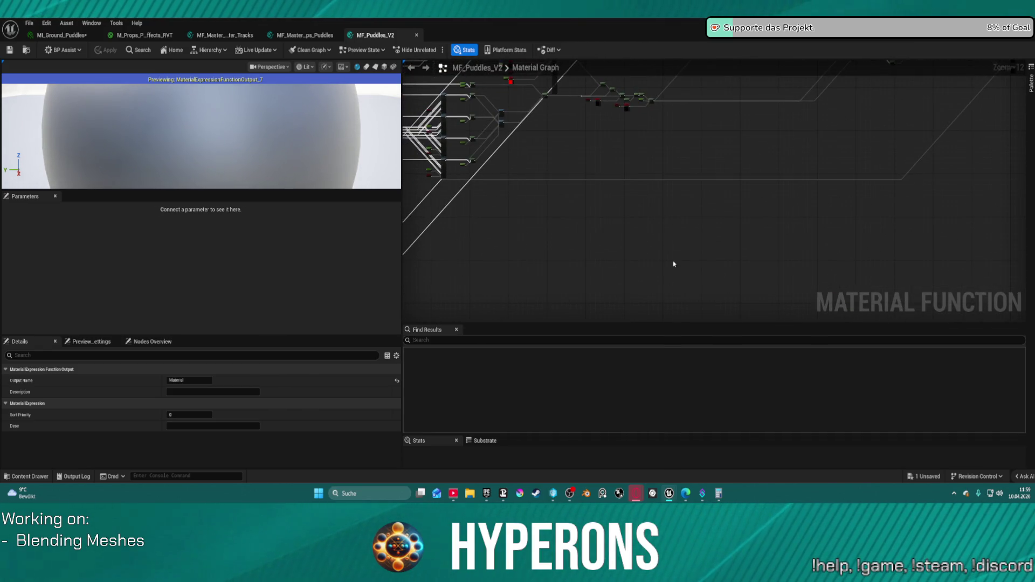
{"action": "mouse_move", "coordinate": [666, 494]}
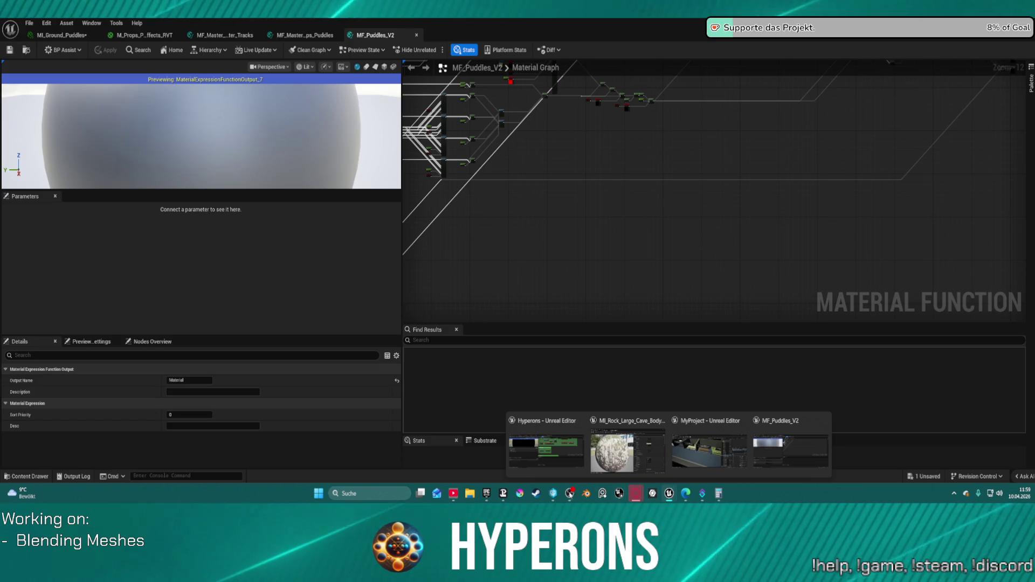
{"action": "mouse_move", "coordinate": [484, 495]}
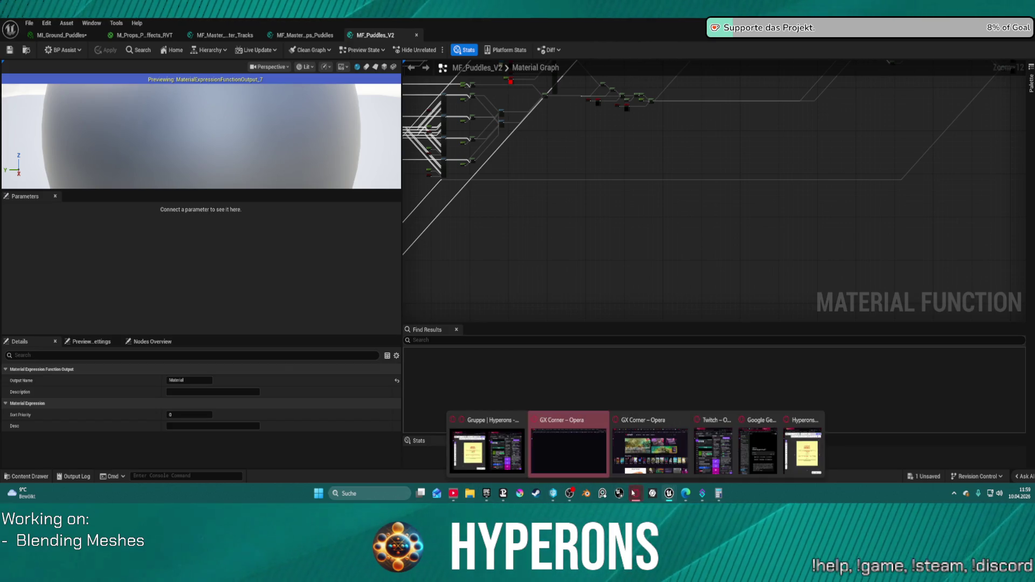
{"action": "mouse_move", "coordinate": [574, 437]}
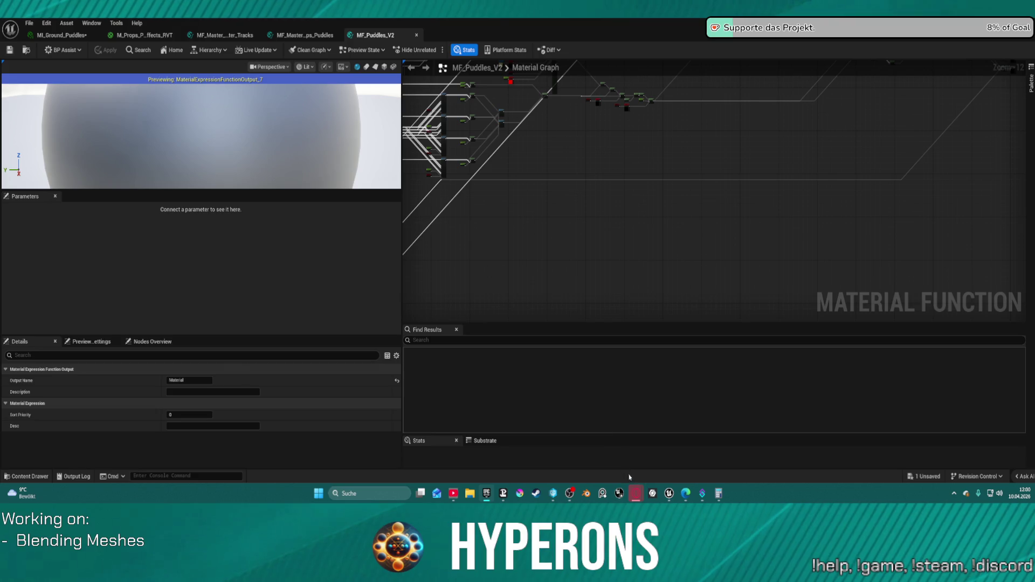
{"action": "mouse_move", "coordinate": [636, 493]}
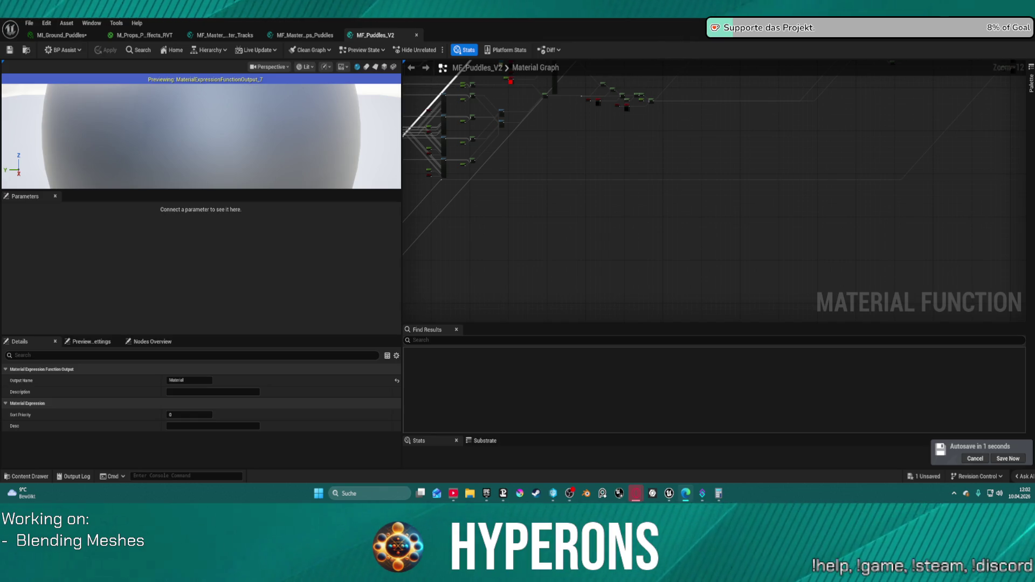
{"action": "key", "text": "alt+Tab"}
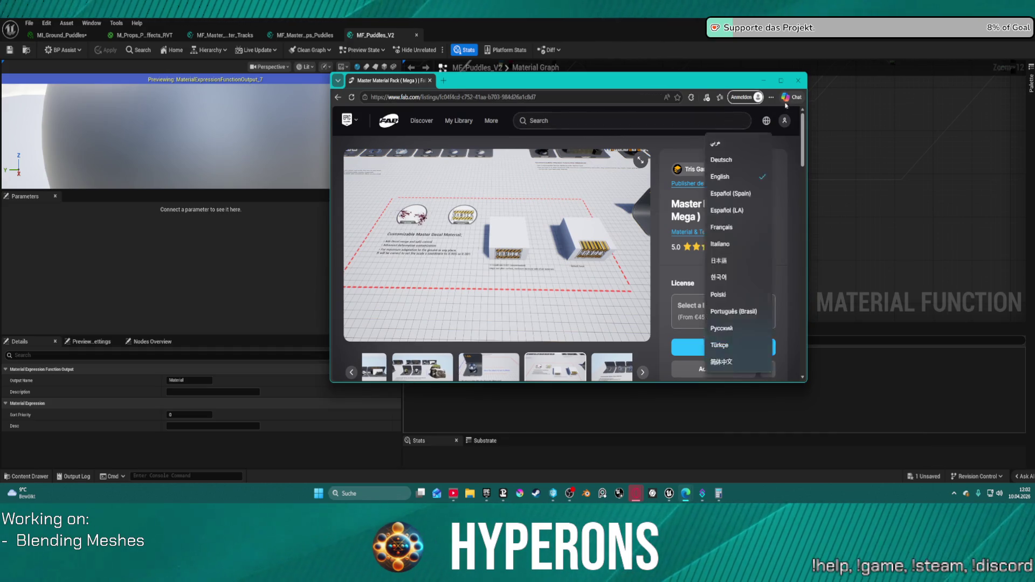
{"action": "left_click", "coordinate": [780, 80]}
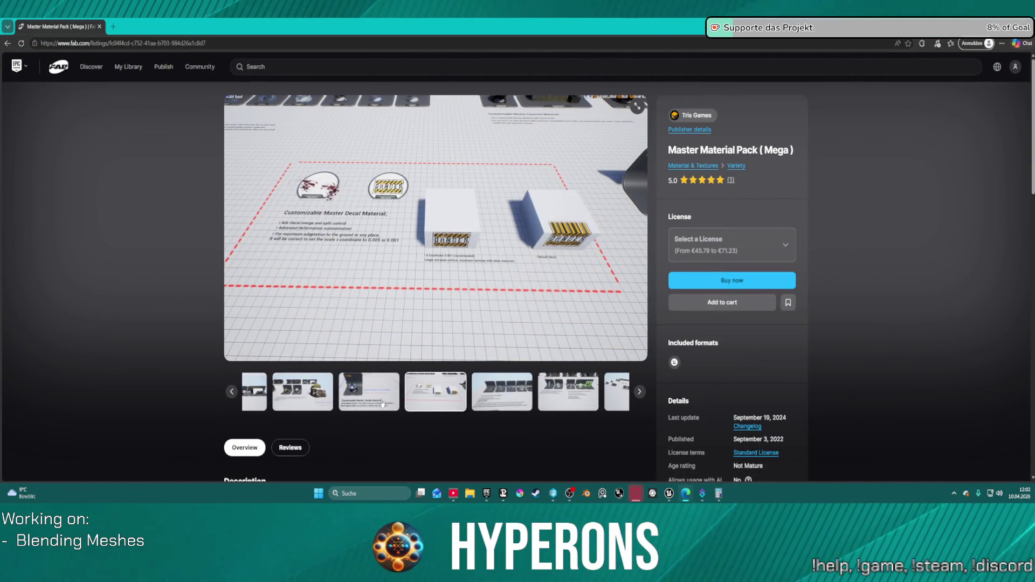
{"action": "left_click", "coordinate": [521, 398]}
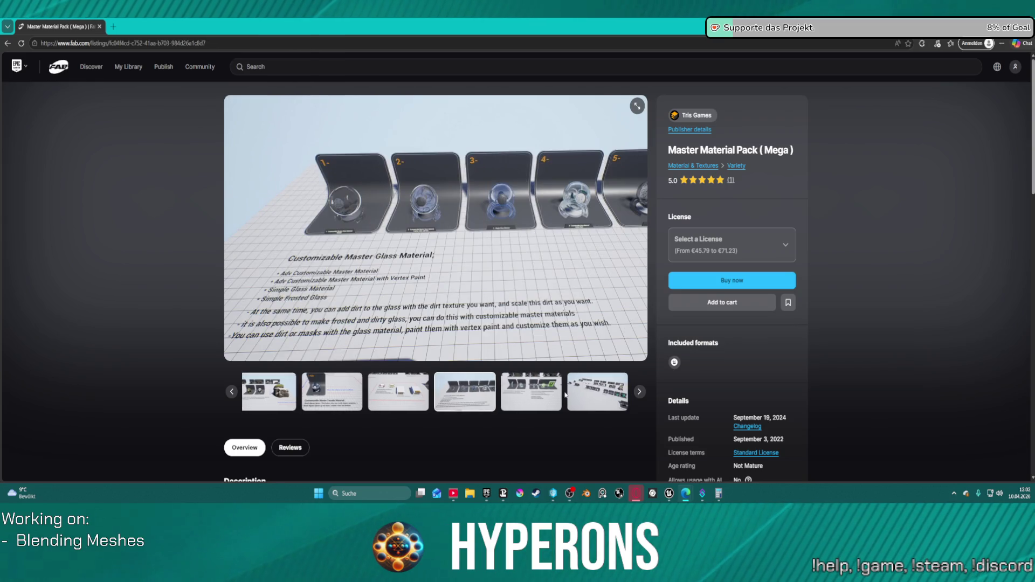
{"action": "left_click", "coordinate": [559, 394]}
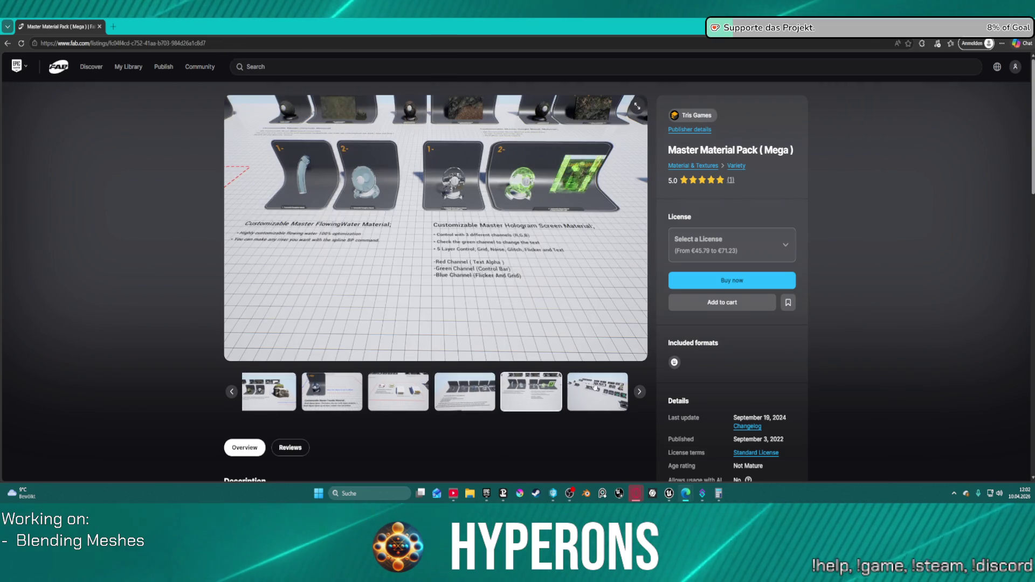
{"action": "left_click", "coordinate": [598, 390]}
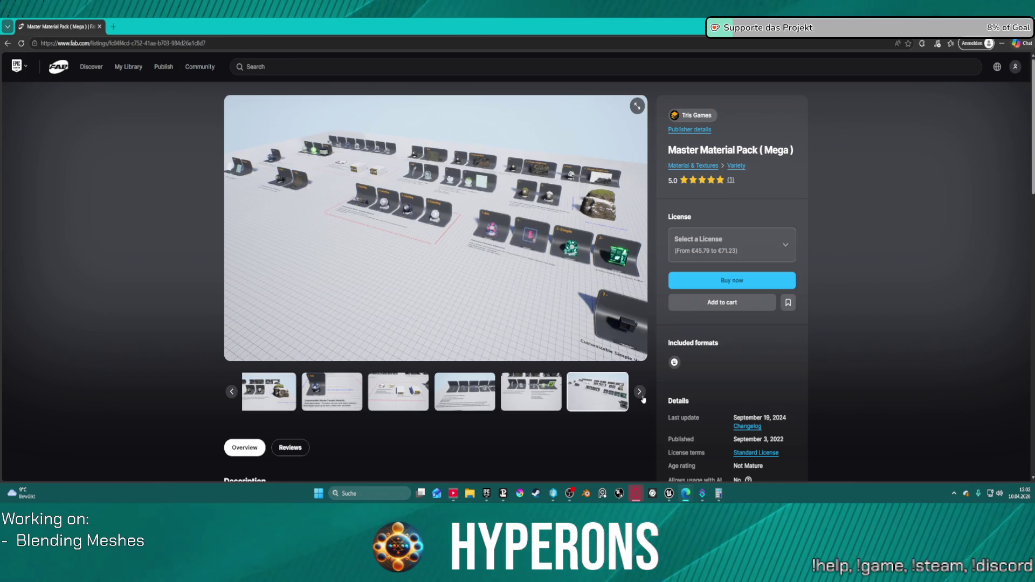
{"action": "left_click", "coordinate": [640, 394]}
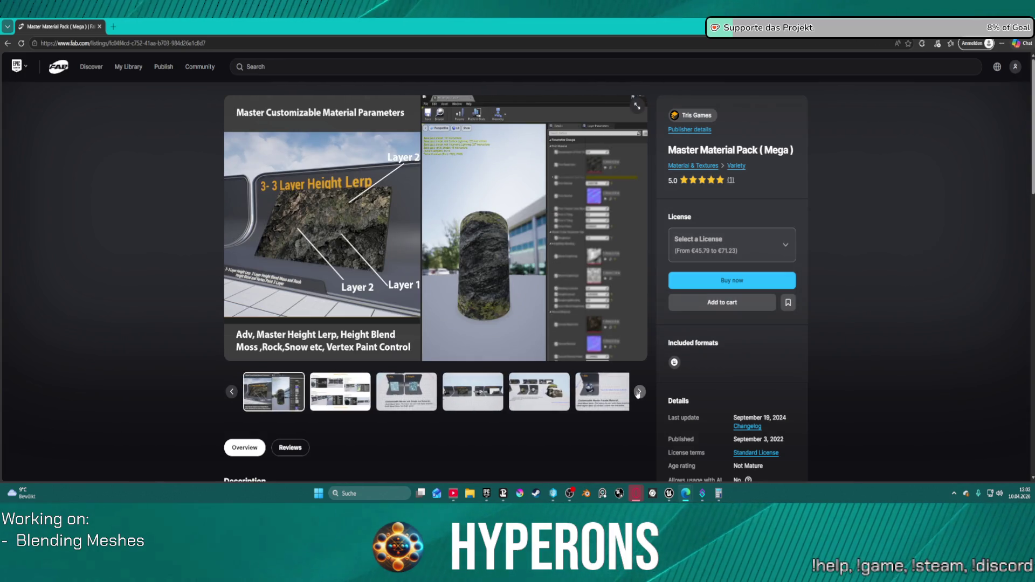
{"action": "left_click", "coordinate": [638, 392]}
{"action": "left_click", "coordinate": [638, 392]}
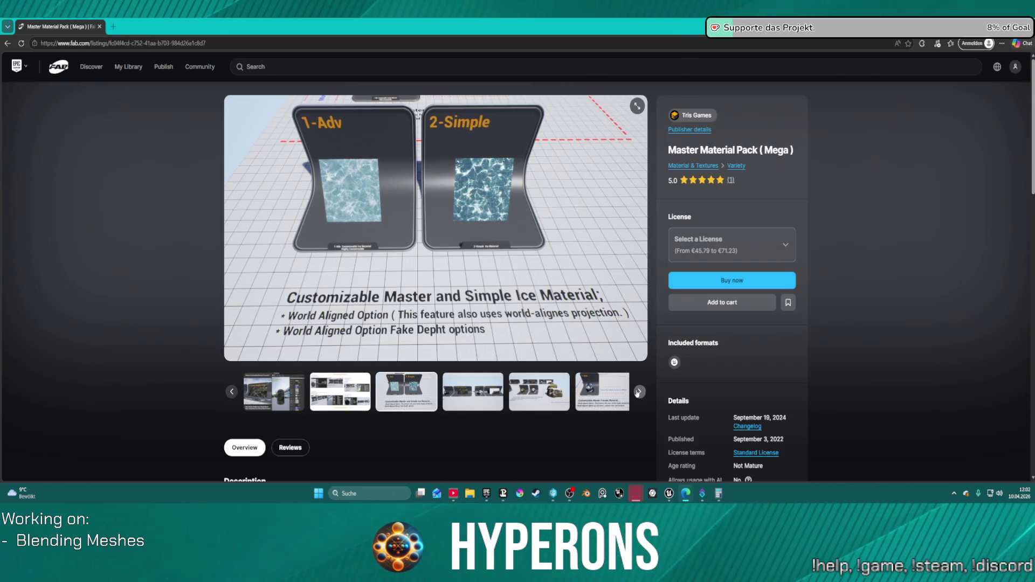
{"action": "left_click", "coordinate": [638, 392]}
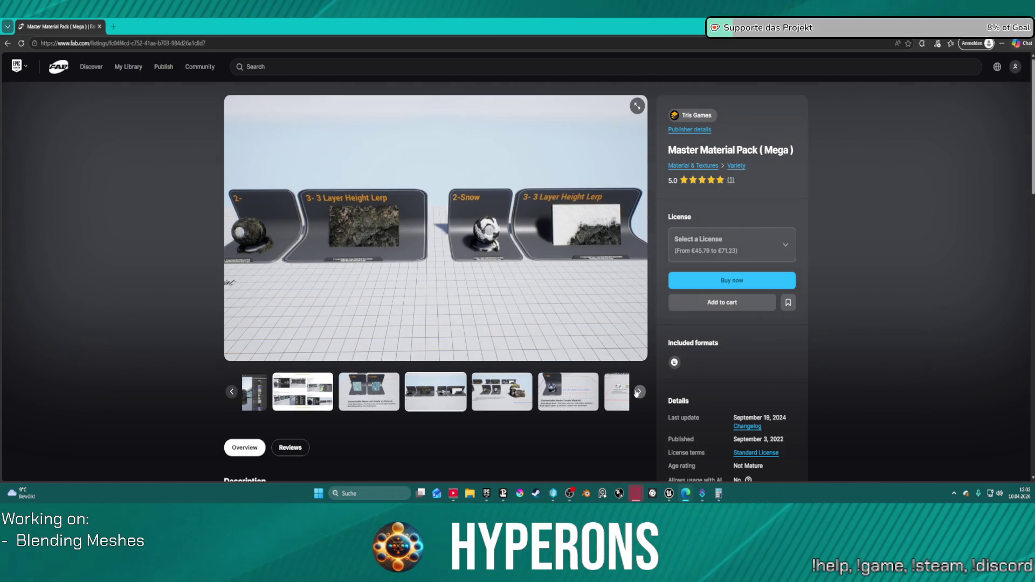
{"action": "left_click", "coordinate": [637, 392]}
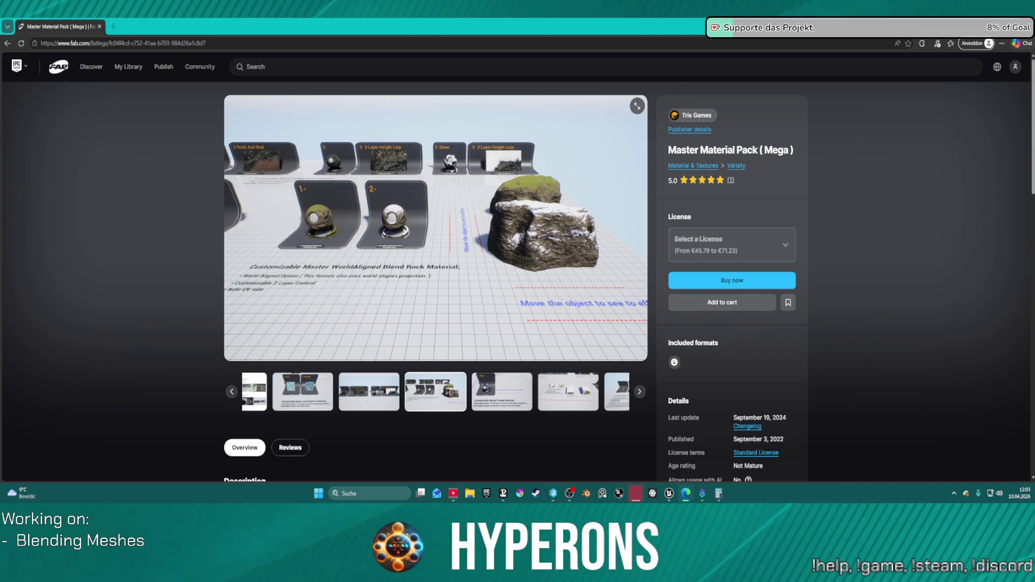
{"action": "key", "text": "alt+Tab"}
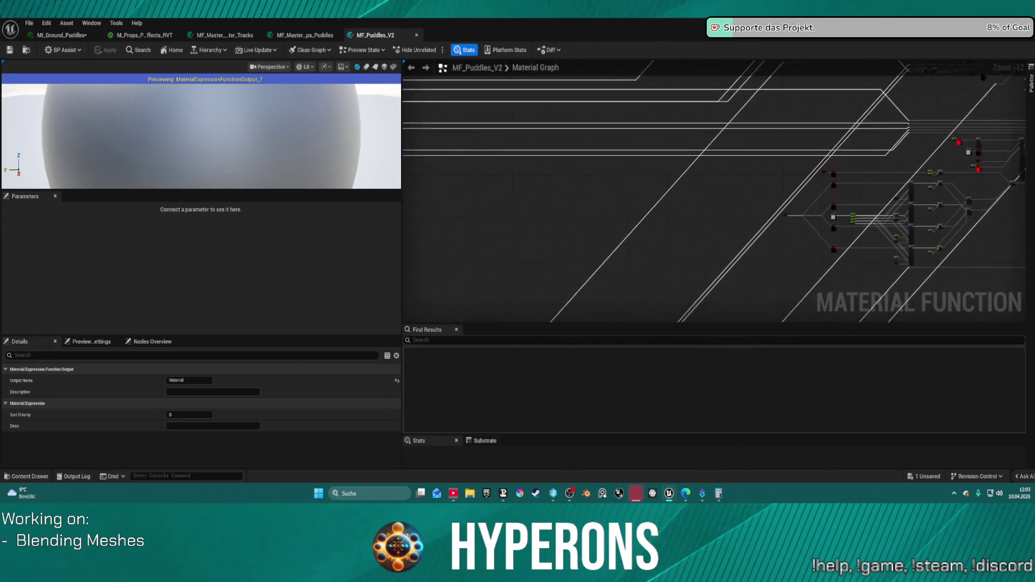
- Pan around the MF_Puddles_V2 node clusters, then switch to the M_Props_Map level editor
{"action": "mouse_move", "coordinate": [852, 282]}
{"action": "left_mouse_down"}
{"action": "mouse_move", "coordinate": [749, 281]}
{"action": "mouse_move", "coordinate": [991, 324]}
{"action": "left_mouse_up"}
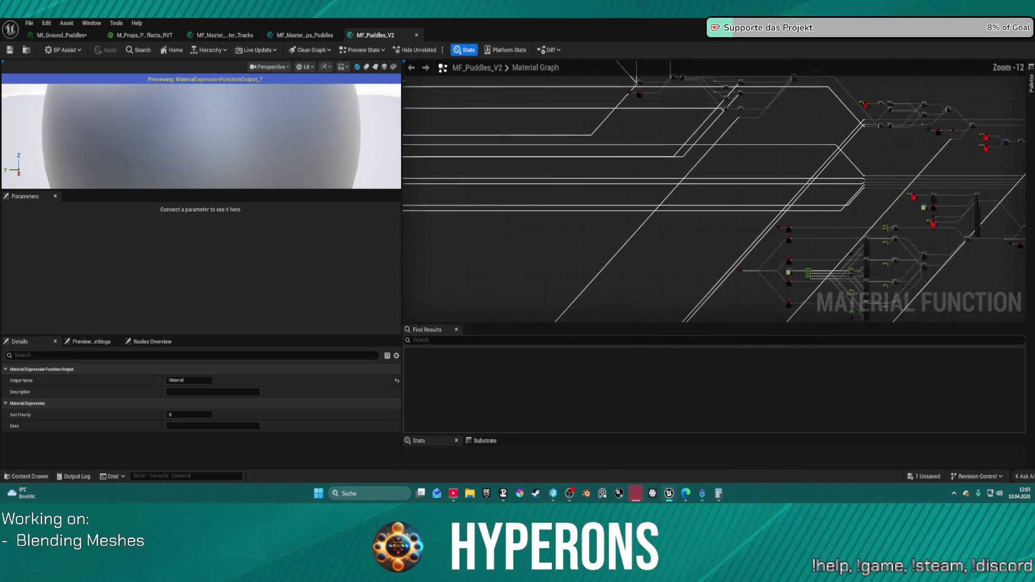
{"action": "left_click_drag", "start_coordinate": [764, 233], "coordinate": [742, 189]}
{"action": "mouse_move", "coordinate": [868, 275]}
{"action": "left_mouse_down"}
{"action": "mouse_move", "coordinate": [727, 232]}
{"action": "mouse_move", "coordinate": [701, 237]}
{"action": "mouse_move", "coordinate": [890, 237]}
{"action": "mouse_move", "coordinate": [981, 189]}
{"action": "mouse_move", "coordinate": [755, 226]}
{"action": "mouse_move", "coordinate": [598, 318]}
{"action": "left_mouse_up"}
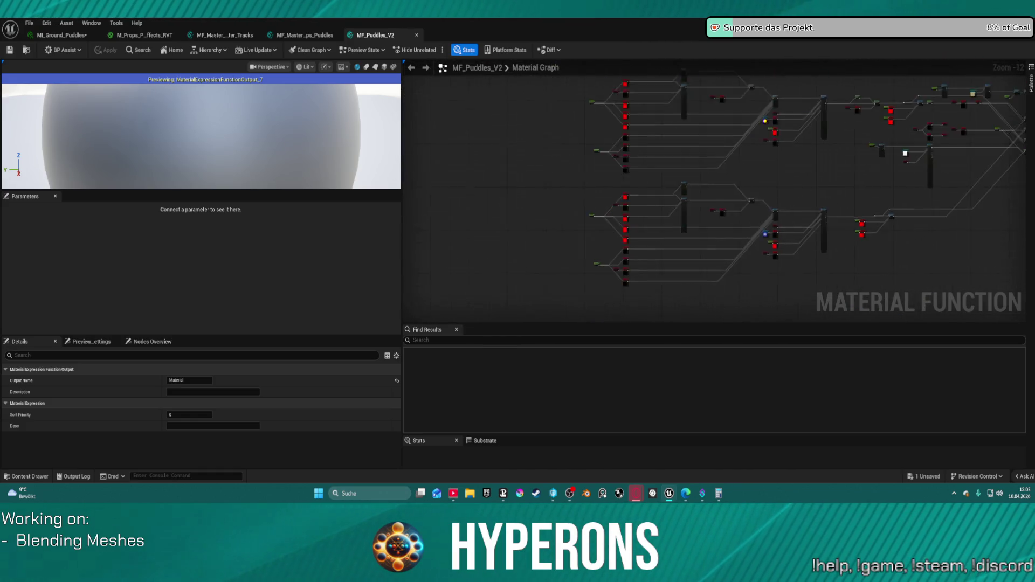
{"action": "left_click_drag", "start_coordinate": [839, 141], "coordinate": [701, 162]}
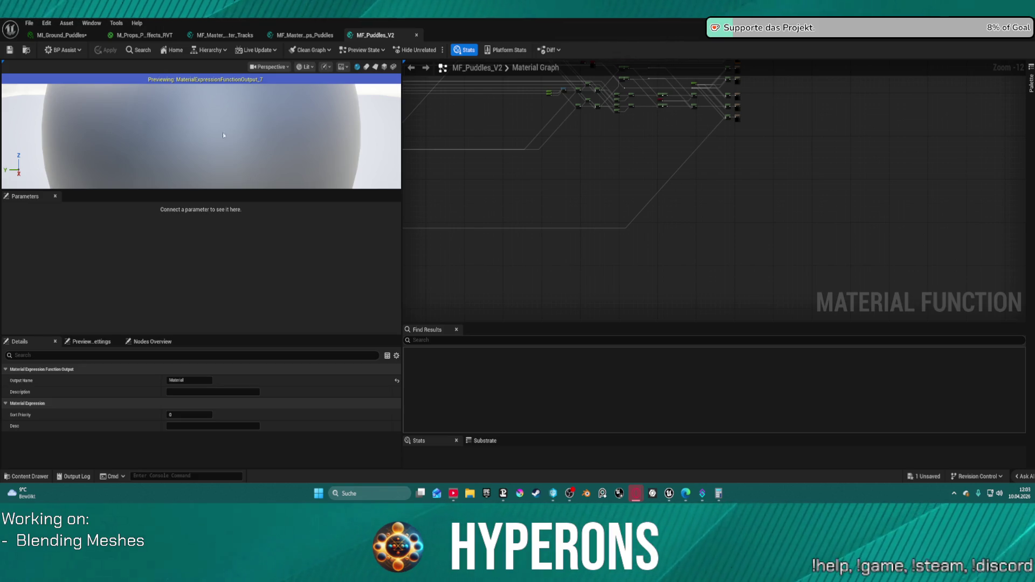
{"action": "key", "text": "alt+Tab"}
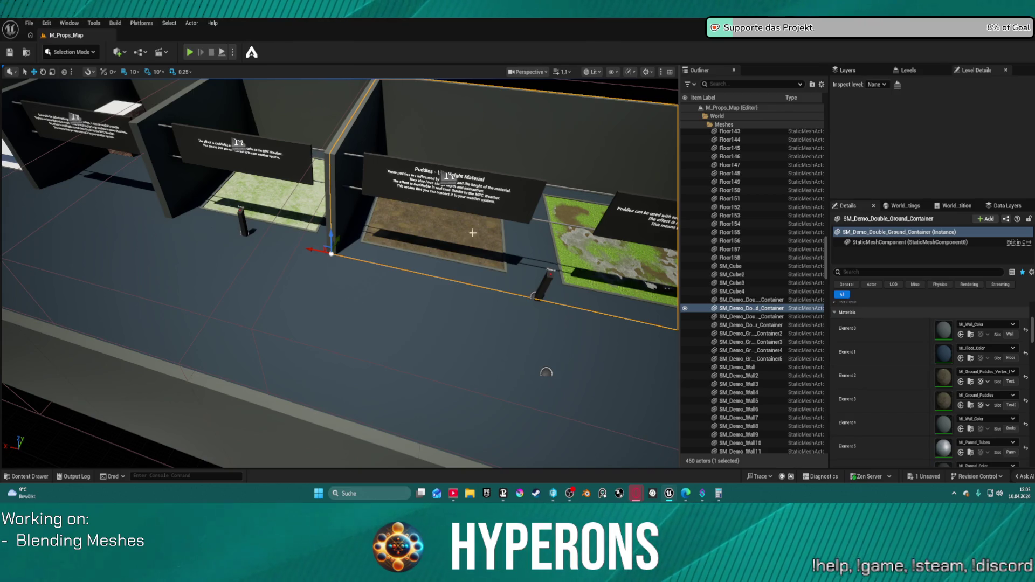
- Fly back along the puddle display corridor, then switch to the DEV_Cave level
{"action": "mouse_move", "coordinate": [472, 233]}
{"action": "left_mouse_down"}
{"action": "mouse_move", "coordinate": [420, 243]}
{"action": "mouse_move", "coordinate": [410, 237]}
{"action": "mouse_move", "coordinate": [410, 205]}
{"action": "mouse_move", "coordinate": [421, 253]}
{"action": "mouse_move", "coordinate": [493, 199]}
{"action": "left_mouse_up"}
{"action": "key", "text": "alt+Tab"}
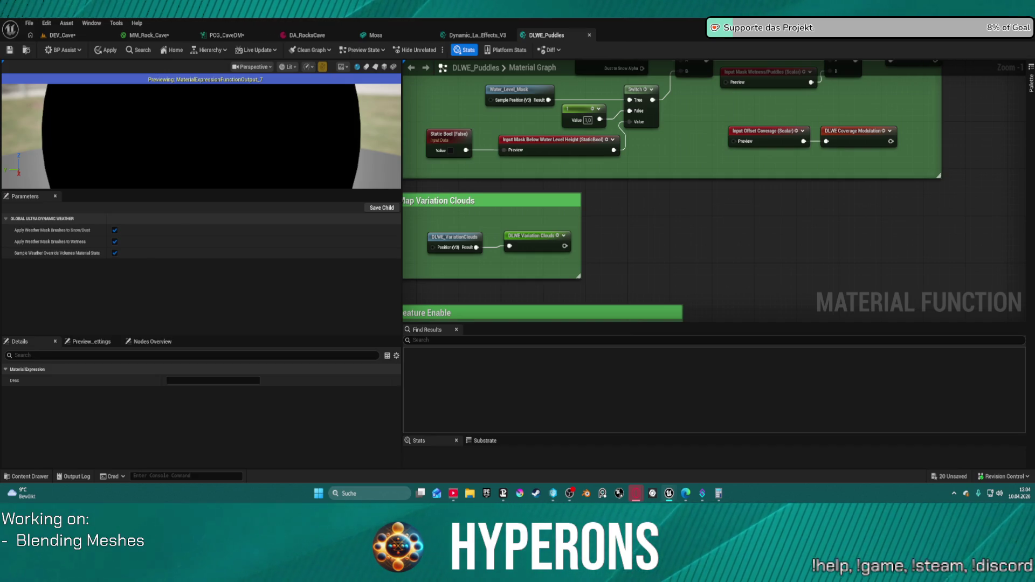
{"action": "left_click", "coordinate": [62, 35]}
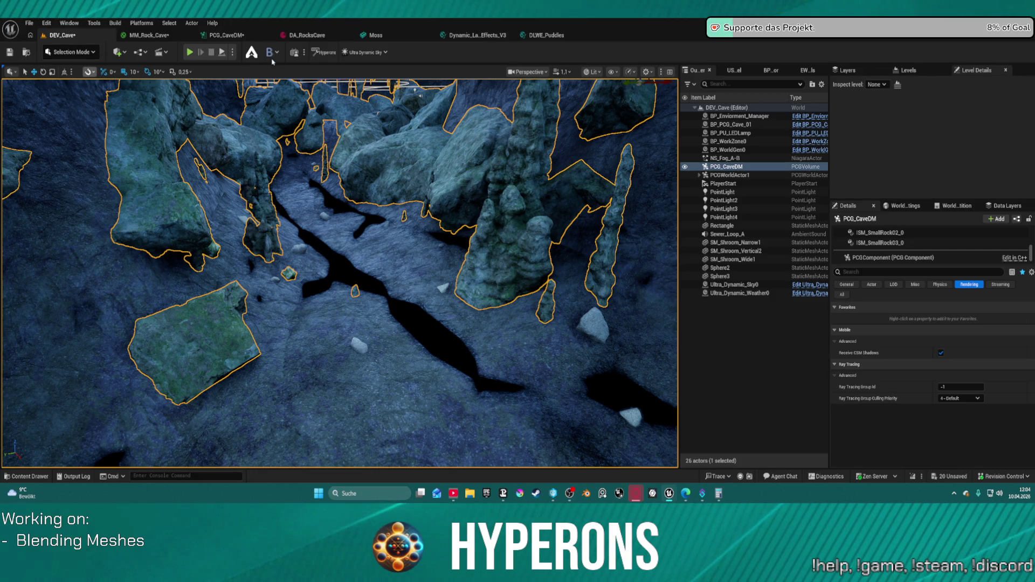
- Inspect the PCG_CaveDM cave rocks, then bring up the DLWE_Puddles function graph
{"action": "right_click", "coordinate": [408, 219]}
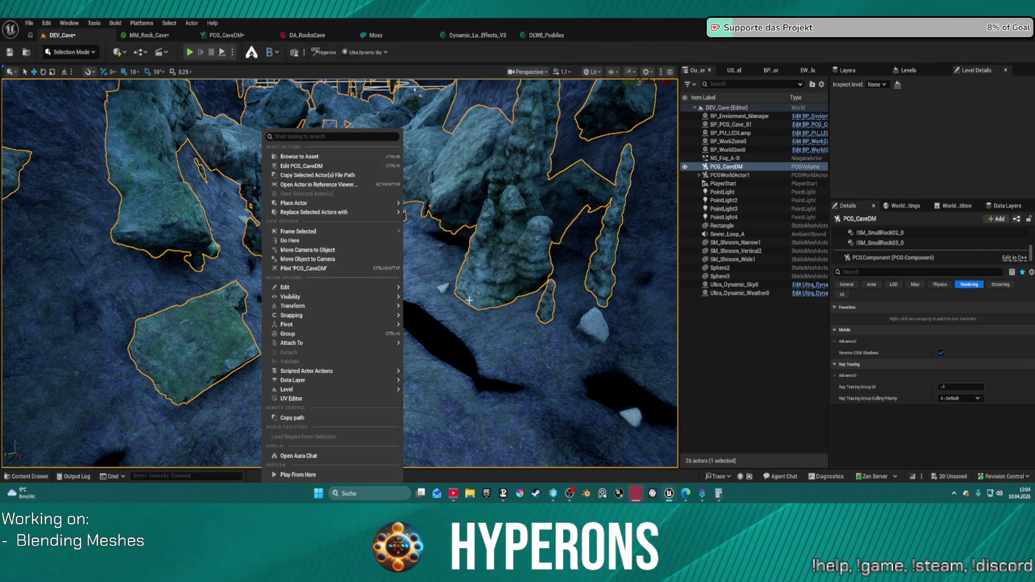
{"action": "left_click", "coordinate": [469, 300]}
{"action": "left_click_drag", "start_coordinate": [469, 300], "coordinate": [469, 300]}
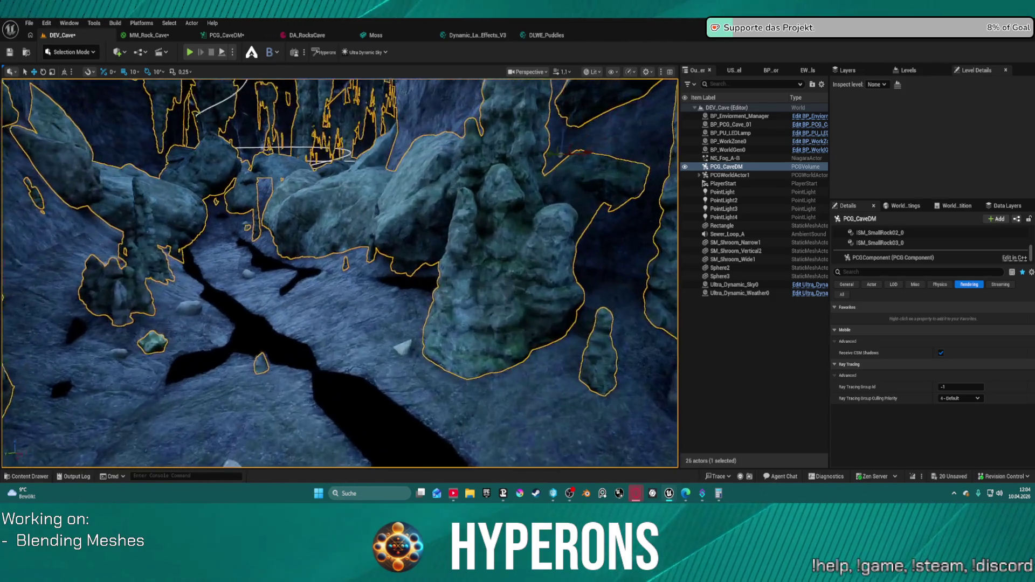
{"action": "left_click", "coordinate": [546, 35]}
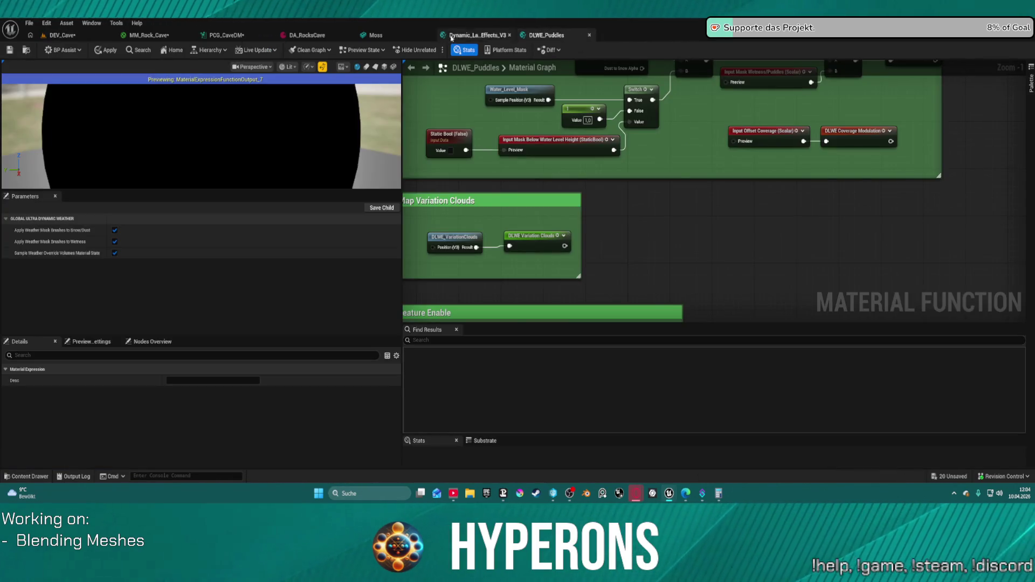
- Pan the DLWE_Puddles graph from the Input group to Feature Enable, then minimize to the desktop
{"action": "scroll", "coordinate": [534, 101], "scroll_direction": "down", "scroll_amount": 3}
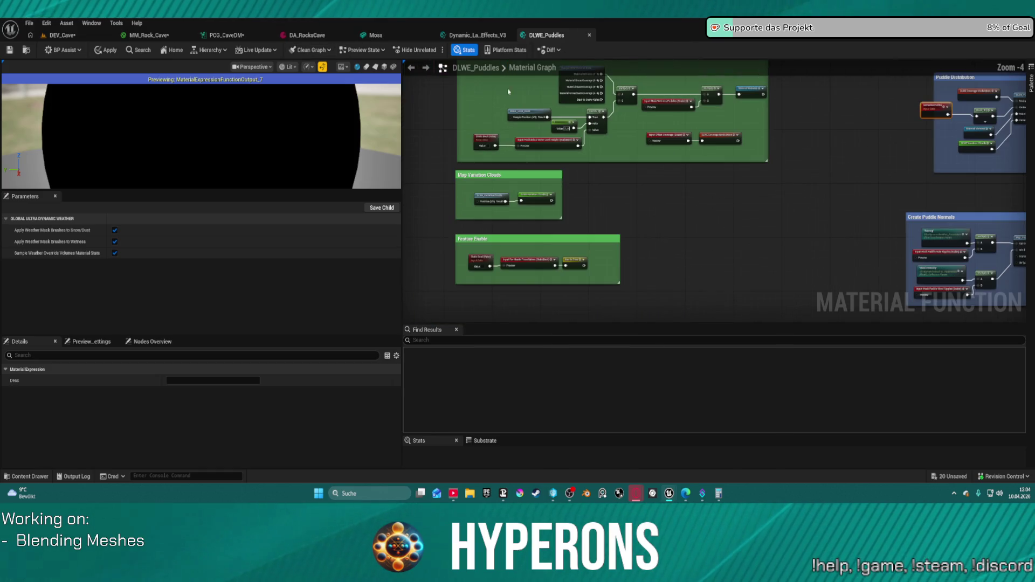
{"action": "left_click_drag", "start_coordinate": [494, 118], "coordinate": [528, 272]}
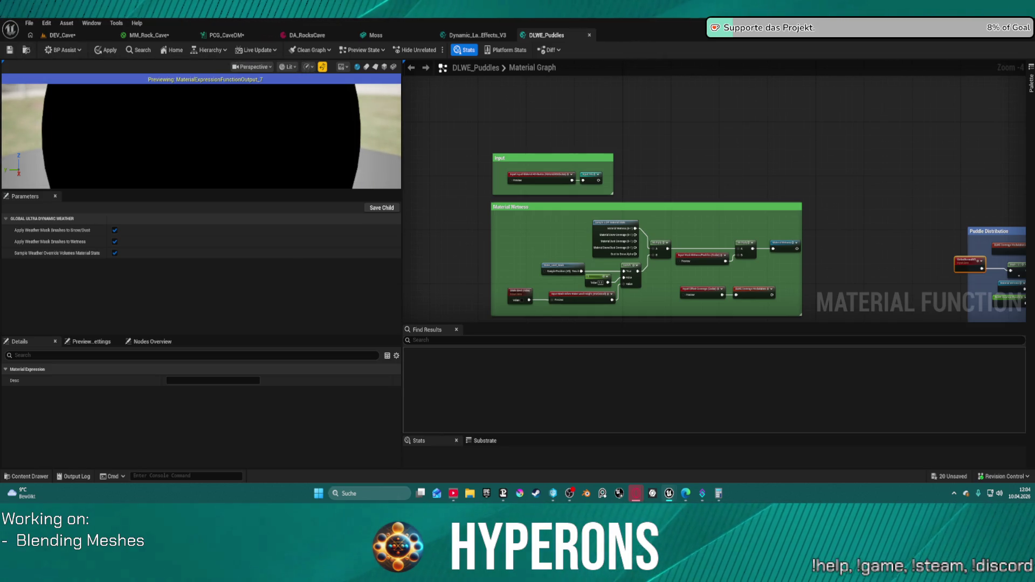
{"action": "scroll", "coordinate": [665, 192], "scroll_direction": "up", "scroll_amount": 4}
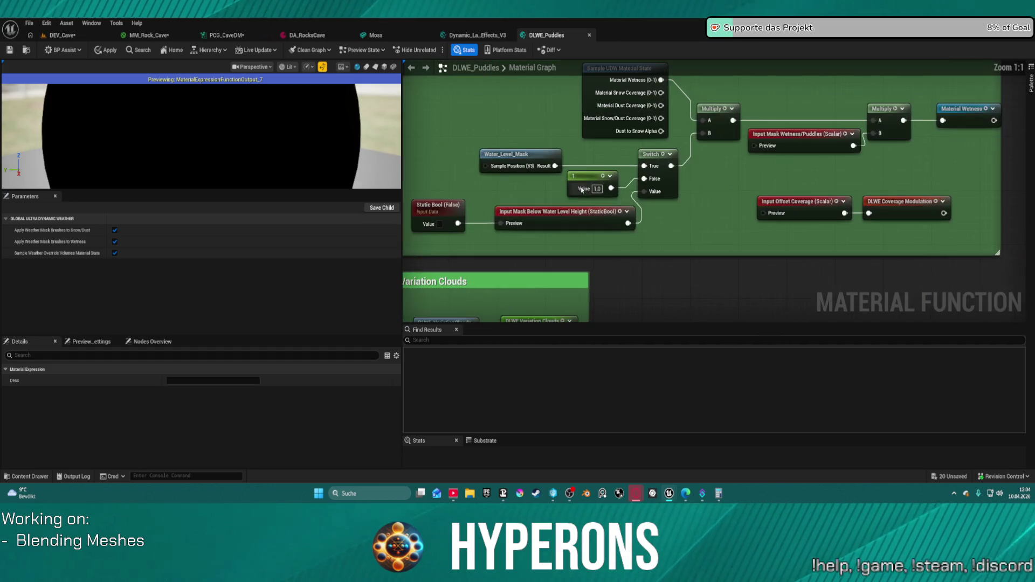
{"action": "left_click_drag", "start_coordinate": [551, 228], "coordinate": [560, 183]}
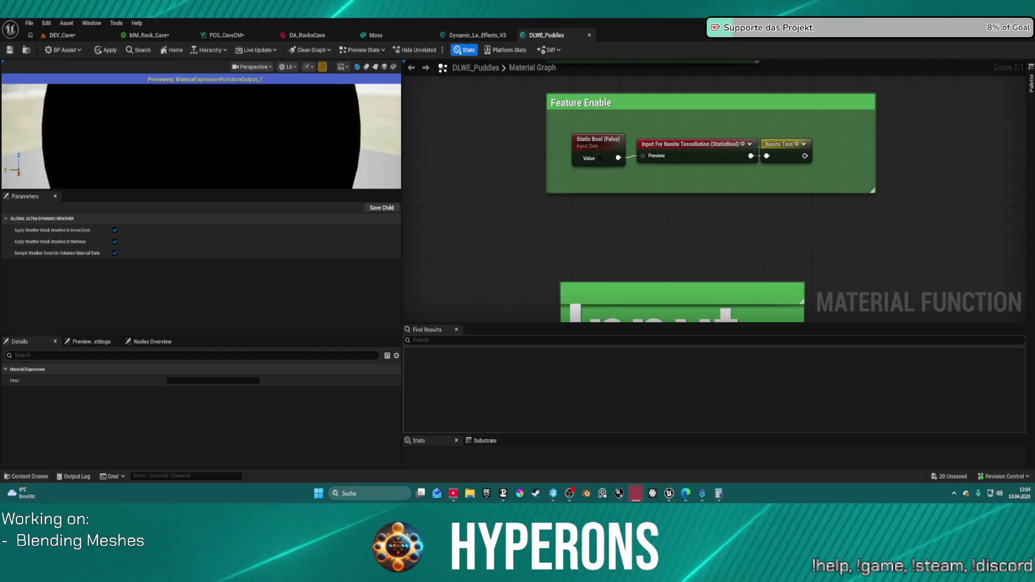
{"action": "key", "text": "super+d"}
{"action": "key", "text": "super+d"}
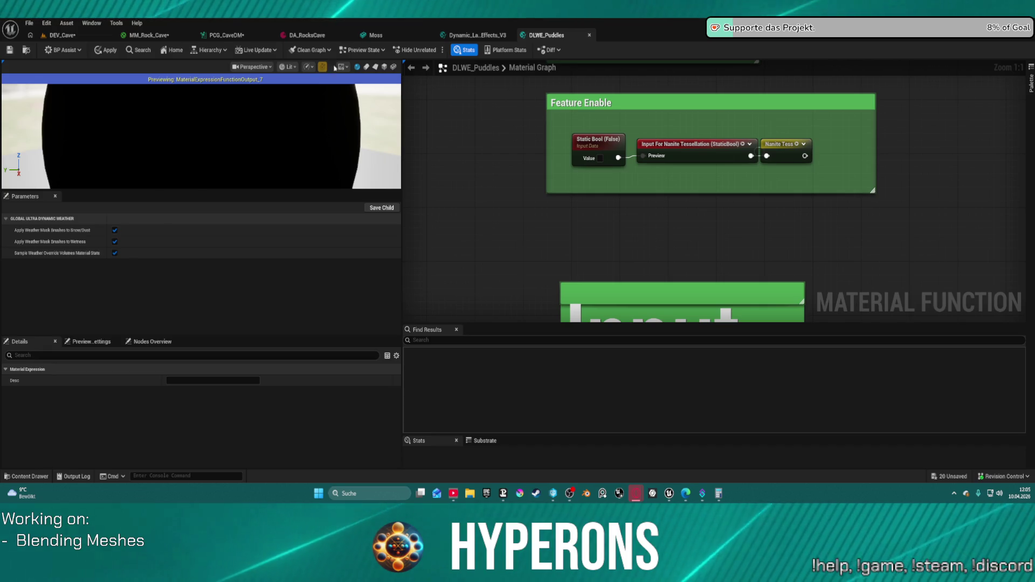
- Glance at MM_Rock_Cave, then fly the DEV_Cave camera through the cave rocks
{"action": "left_click", "coordinate": [129, 36]}
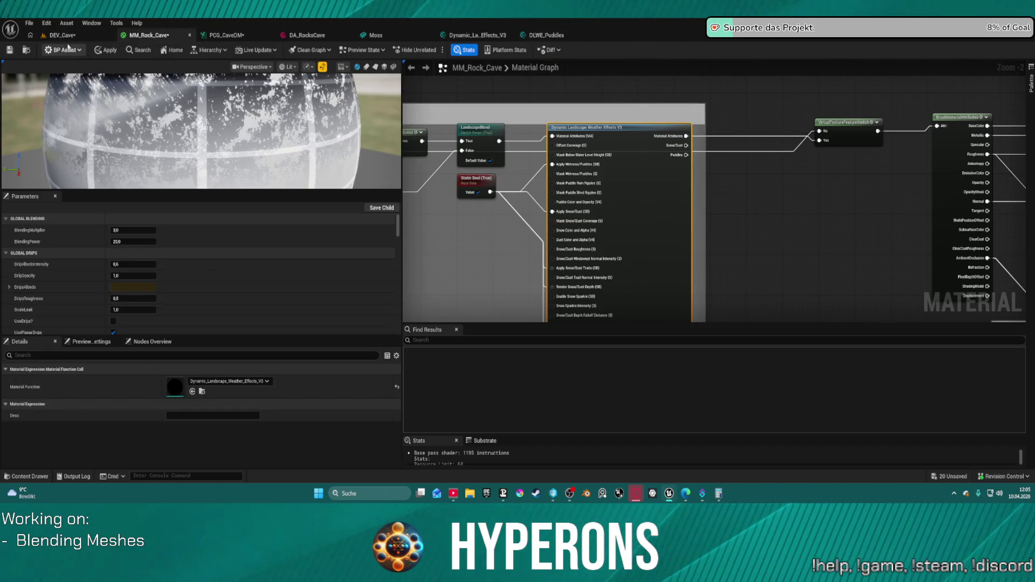
{"action": "left_click", "coordinate": [69, 38]}
{"action": "mouse_move", "coordinate": [339, 270]}
{"action": "left_mouse_down"}
{"action": "mouse_move", "coordinate": [339, 167]}
{"action": "mouse_move", "coordinate": [339, 200]}
{"action": "left_mouse_up"}
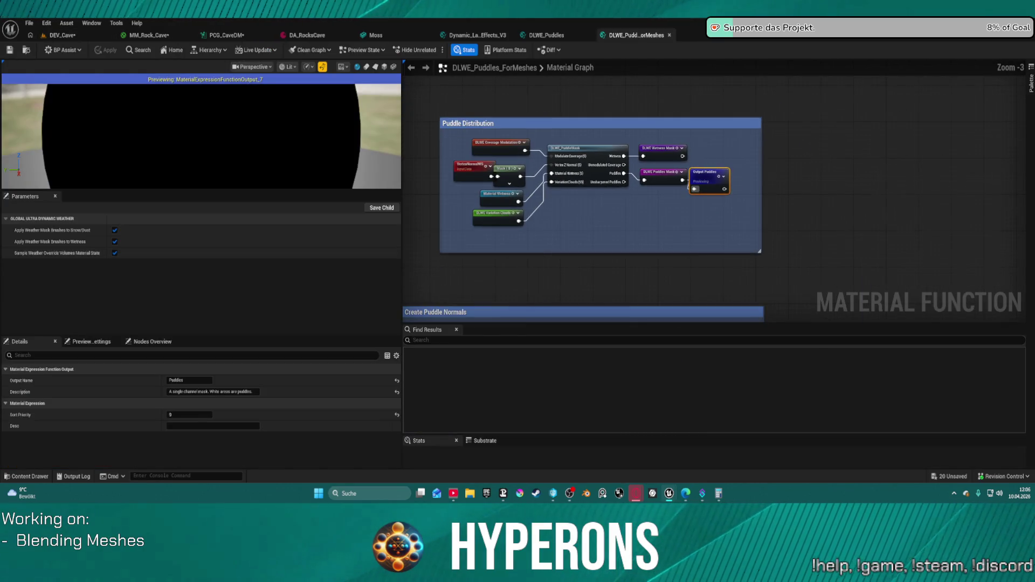
- Paste a DLWE_Puddles_ForMeshes function node into the MM_Rock_Cave graph
{"action": "left_click", "coordinate": [134, 34]}
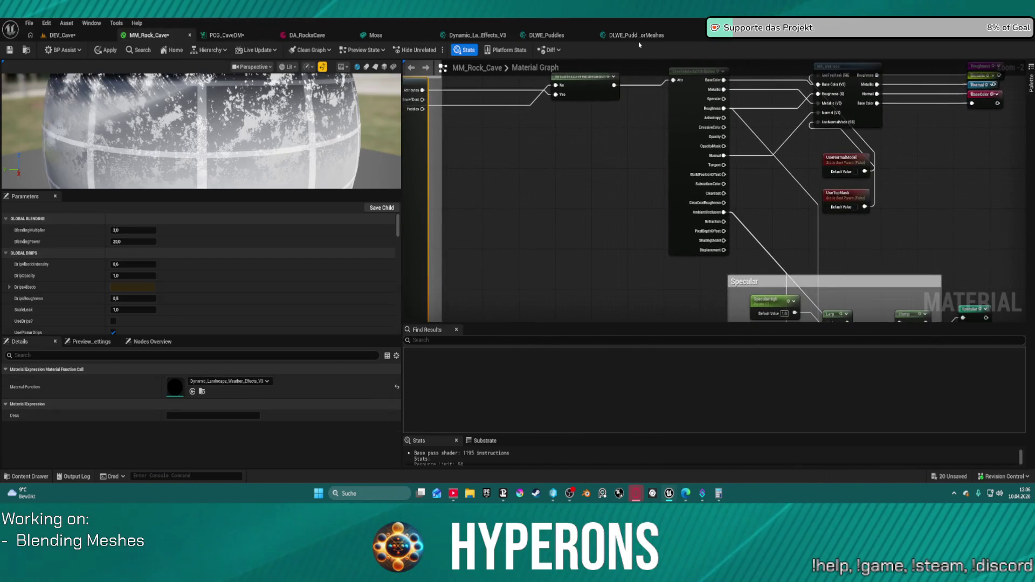
{"action": "left_click", "coordinate": [641, 35]}
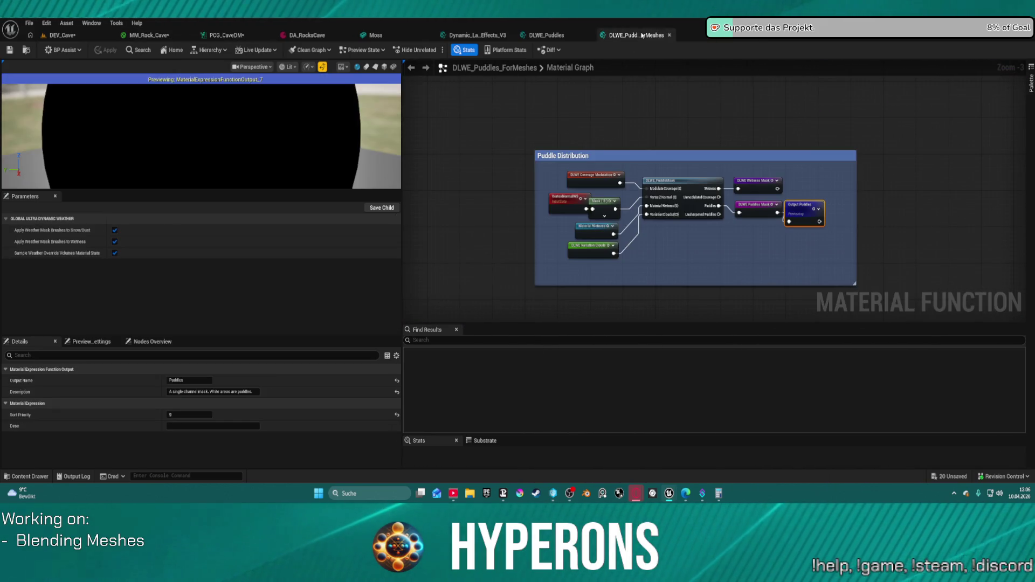
{"action": "left_click", "coordinate": [64, 35]}
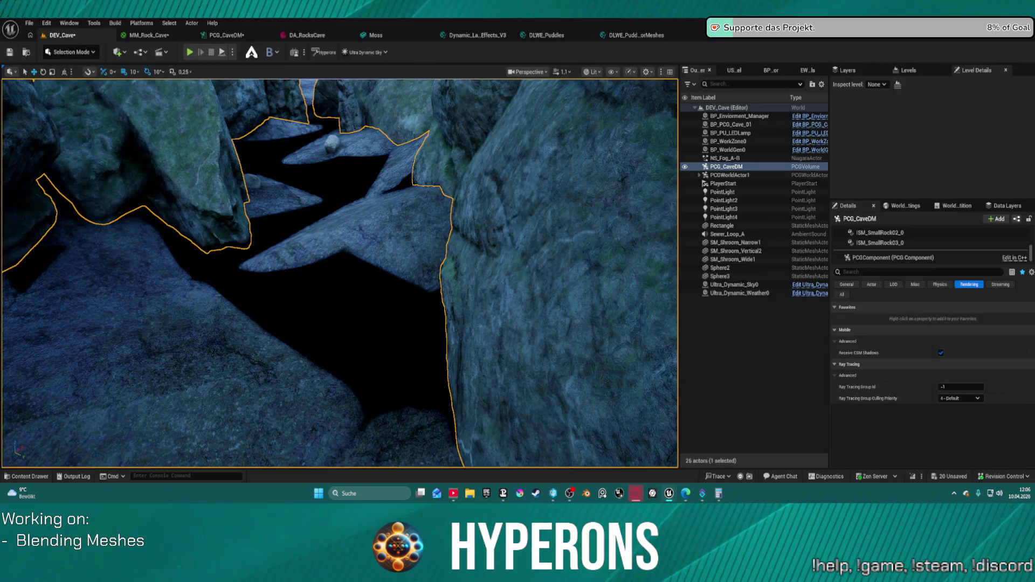
{"action": "left_click", "coordinate": [138, 35]}
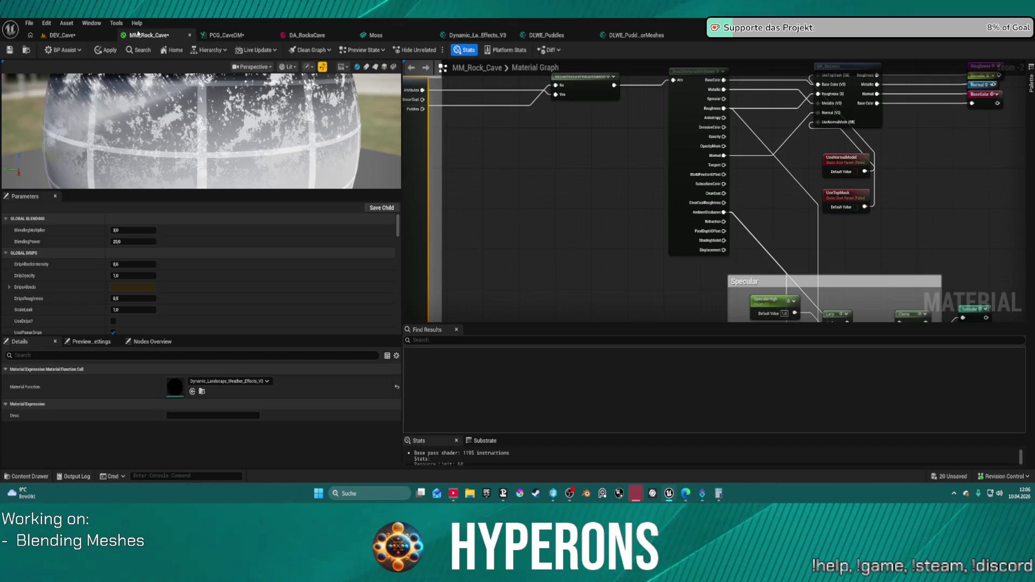
{"action": "key", "text": "ctrl+v"}
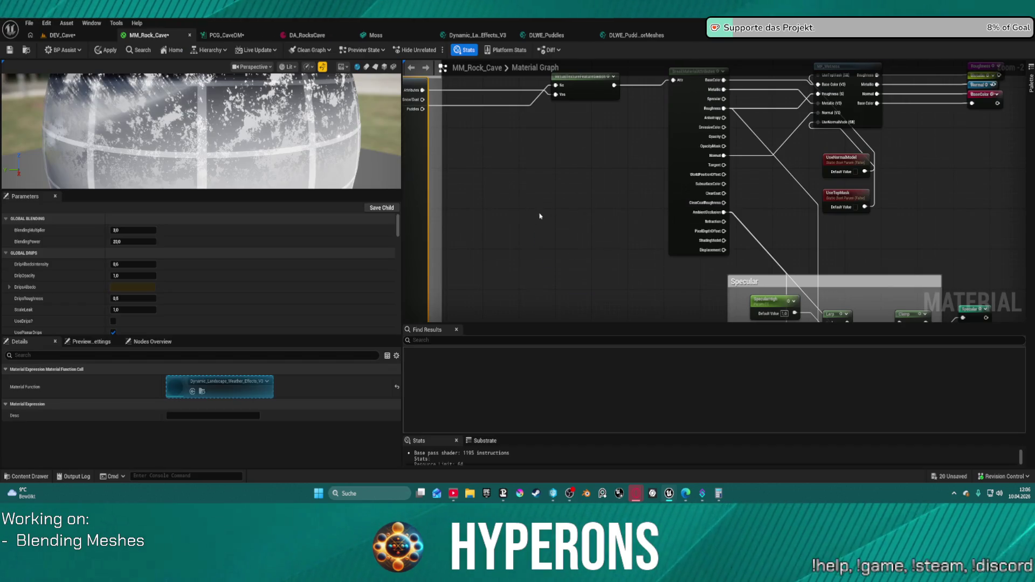
- Shift the output and SetMaterialAttributes nodes right, place the new node, and reopen its function
{"action": "scroll", "coordinate": [594, 274], "scroll_direction": "up", "scroll_amount": 2}
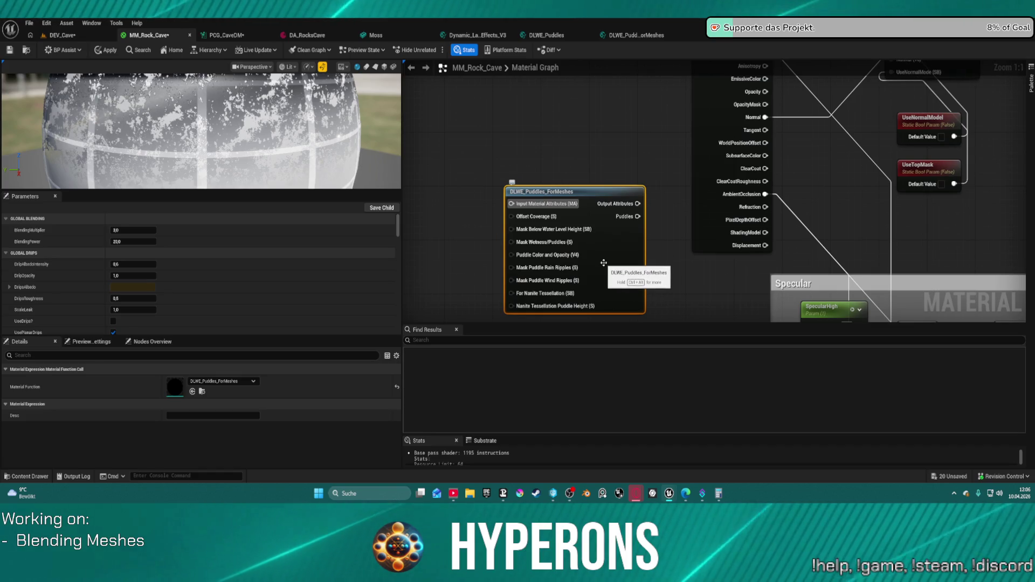
{"action": "mouse_move", "coordinate": [604, 262]}
{"action": "left_mouse_down"}
{"action": "mouse_move", "coordinate": [485, 270]}
{"action": "mouse_move", "coordinate": [795, 274]}
{"action": "mouse_move", "coordinate": [324, 296]}
{"action": "left_mouse_up"}
{"action": "mouse_move", "coordinate": [539, 243]}
{"action": "left_mouse_down"}
{"action": "mouse_move", "coordinate": [638, 243]}
{"action": "mouse_move", "coordinate": [377, 243]}
{"action": "mouse_move", "coordinate": [949, 258]}
{"action": "mouse_move", "coordinate": [573, 312]}
{"action": "mouse_move", "coordinate": [744, 289]}
{"action": "left_mouse_up"}
{"action": "left_click_drag", "start_coordinate": [633, 129], "coordinate": [988, 143]}
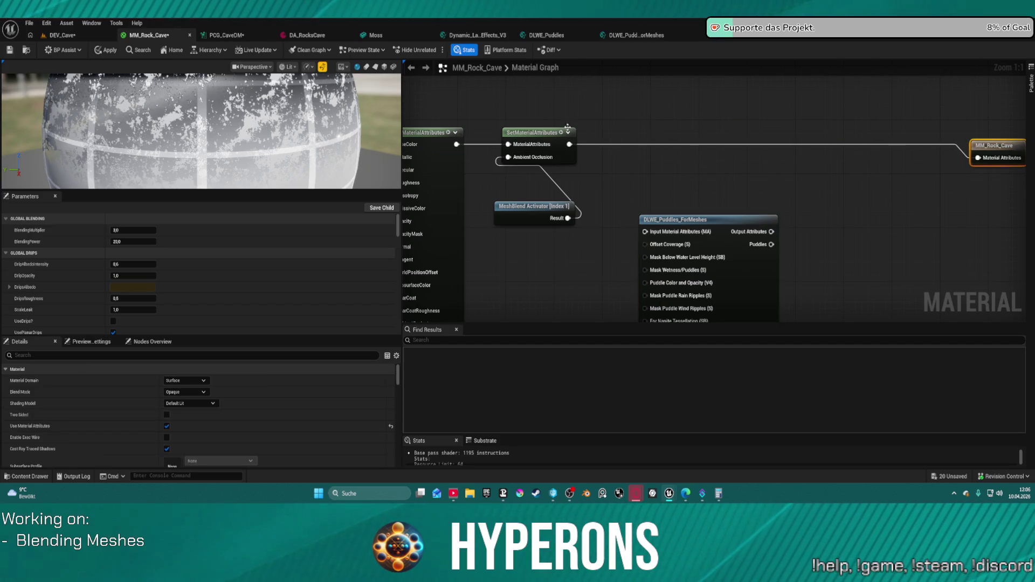
{"action": "mouse_move", "coordinate": [549, 202]}
{"action": "left_mouse_down"}
{"action": "mouse_move", "coordinate": [540, 111]}
{"action": "mouse_move", "coordinate": [892, 135]}
{"action": "left_mouse_up"}
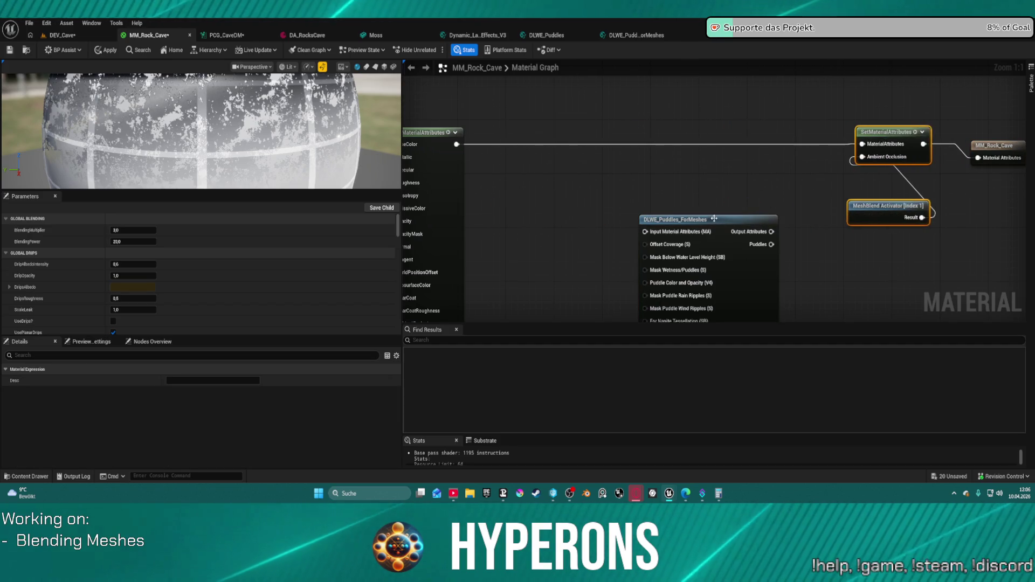
{"action": "left_click_drag", "start_coordinate": [702, 221], "coordinate": [623, 163]}
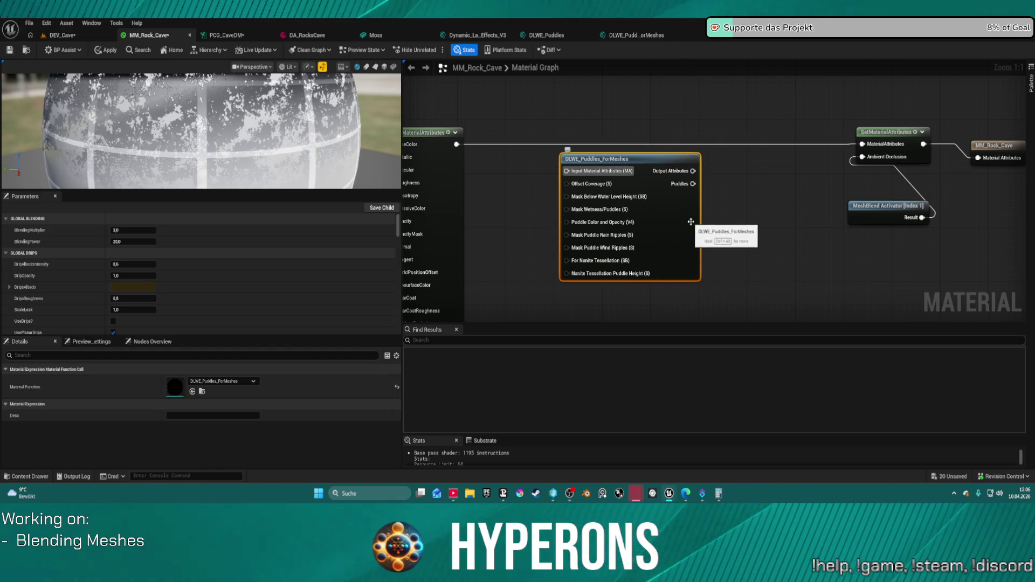
{"action": "left_click_drag", "start_coordinate": [690, 222], "coordinate": [720, 221]}
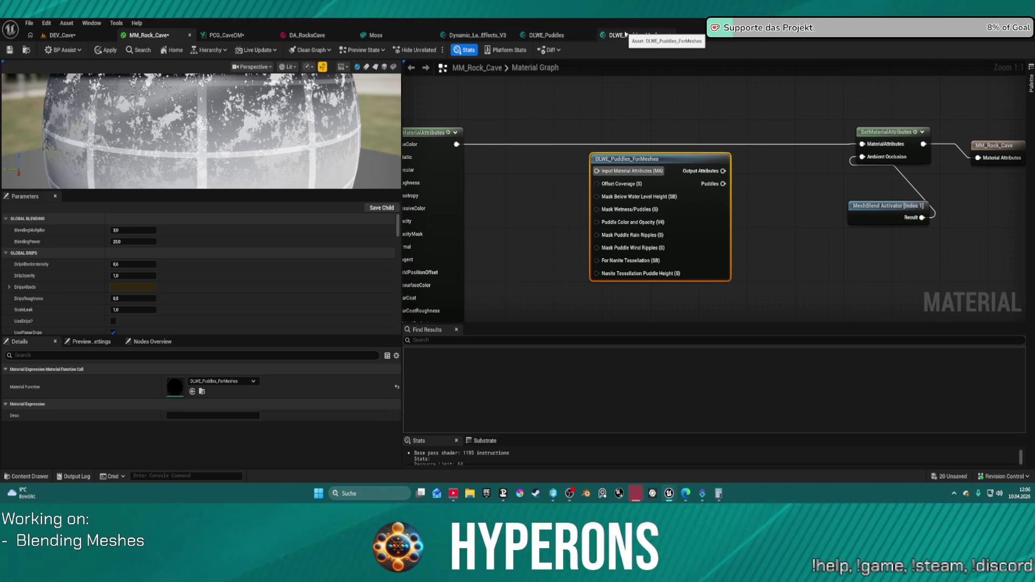
{"action": "middle_click", "coordinate": [602, 35]}
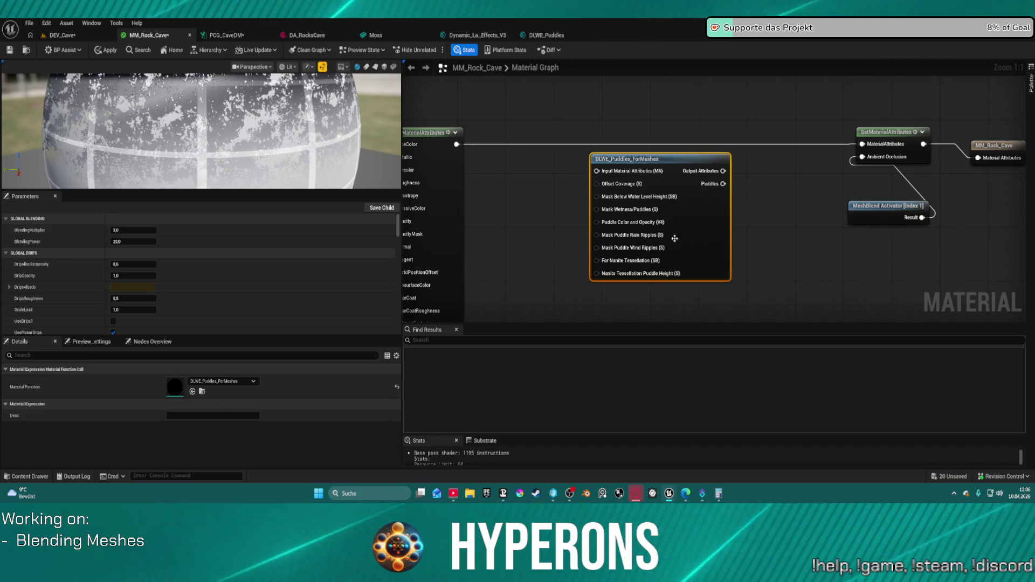
{"action": "double_click", "coordinate": [628, 171]}
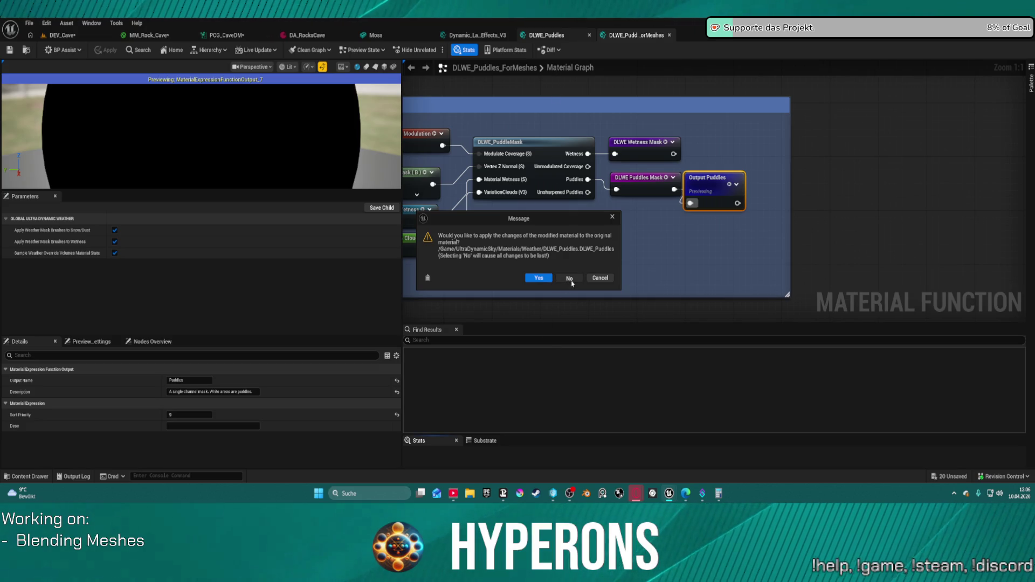
- Decline applying the DLWE_Puddles changes and move the Constant4Vector node up-left
{"action": "left_click", "coordinate": [569, 278]}
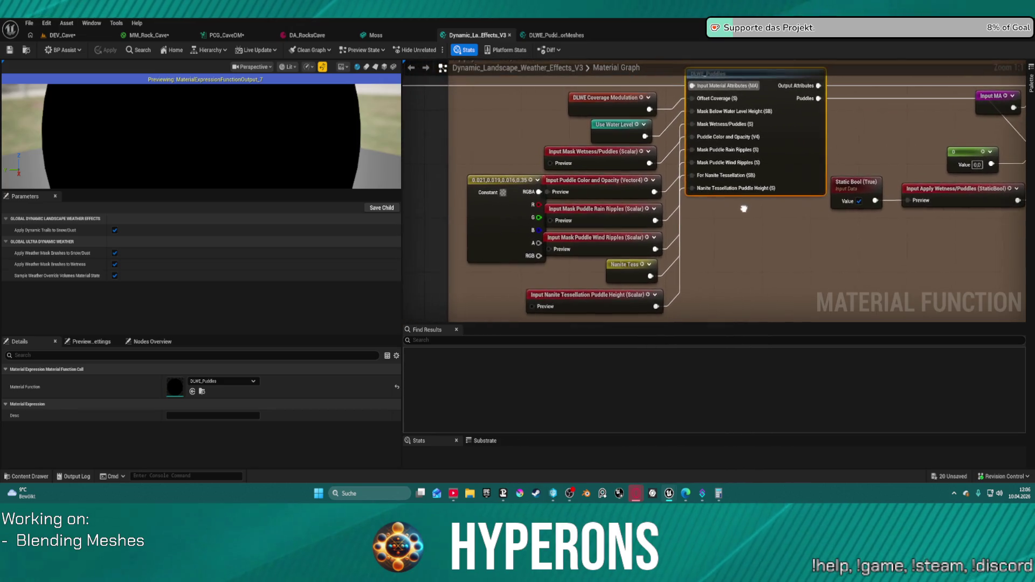
{"action": "left_click", "coordinate": [613, 126]}
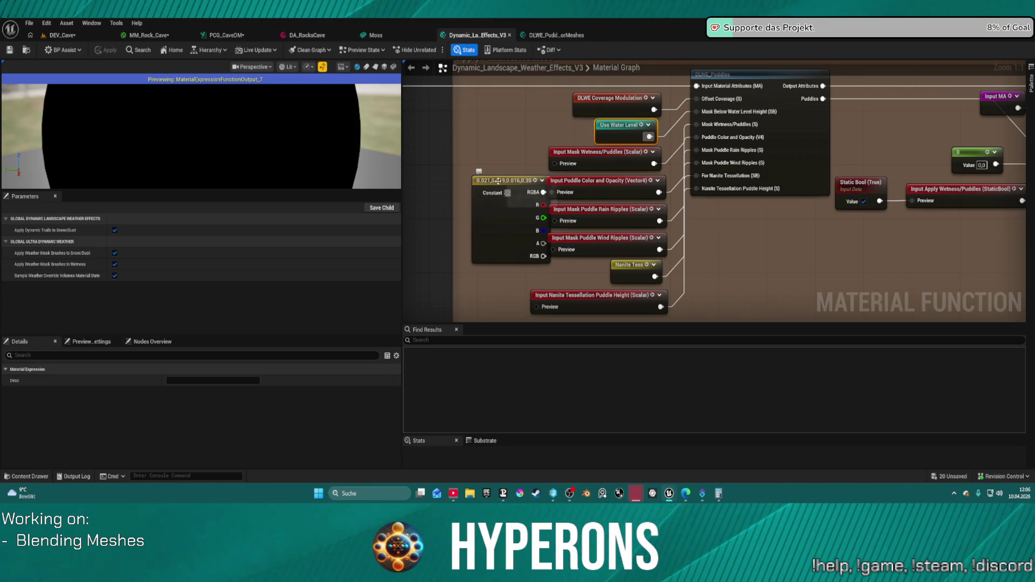
{"action": "mouse_move", "coordinate": [506, 183]}
{"action": "left_mouse_down"}
{"action": "mouse_move", "coordinate": [474, 194]}
{"action": "mouse_move", "coordinate": [482, 167]}
{"action": "mouse_move", "coordinate": [494, 167]}
{"action": "left_mouse_up"}
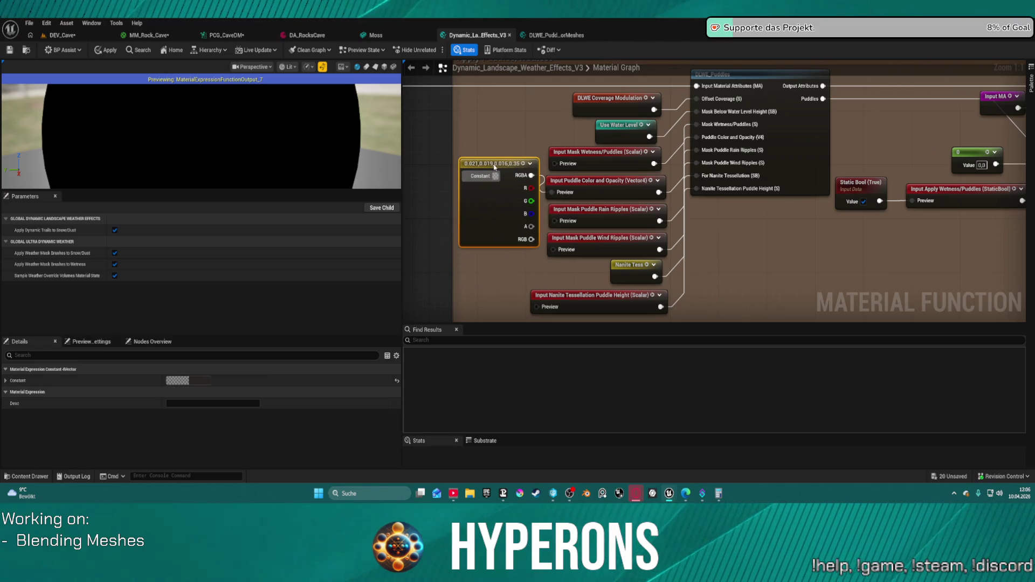
- Pan to the Apply Puddles/Wetness section, inspect its DLWE_Puddles node, then return to DEV_Cave
{"action": "scroll", "coordinate": [495, 119], "scroll_direction": "down", "scroll_amount": 3}
{"action": "mouse_move", "coordinate": [495, 120]}
{"action": "left_mouse_down"}
{"action": "mouse_move", "coordinate": [906, 179]}
{"action": "mouse_move", "coordinate": [763, 172]}
{"action": "left_mouse_up"}
{"action": "scroll", "coordinate": [726, 150], "scroll_direction": "up", "scroll_amount": 3}
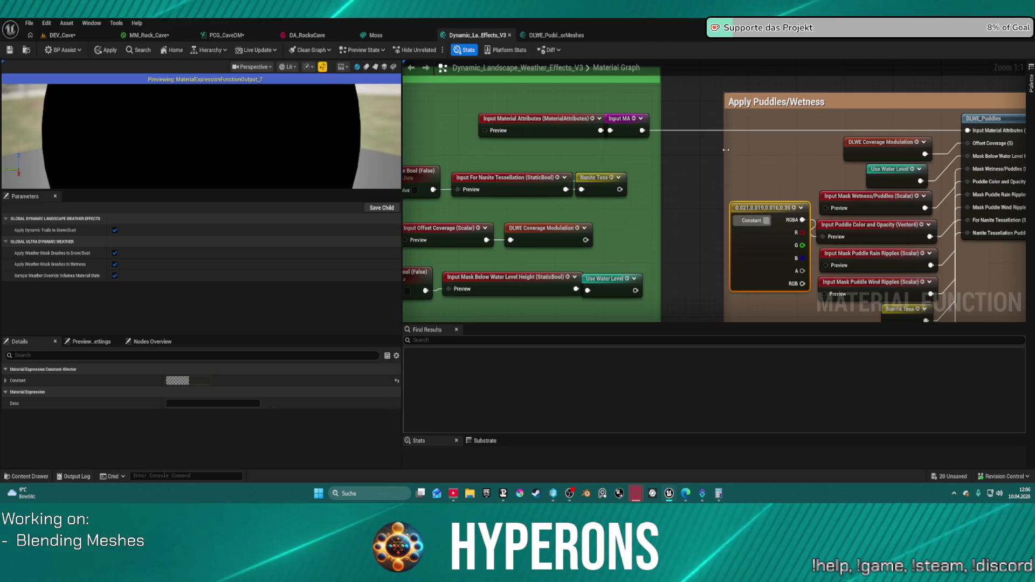
{"action": "scroll", "coordinate": [724, 151], "scroll_direction": "down", "scroll_amount": 1}
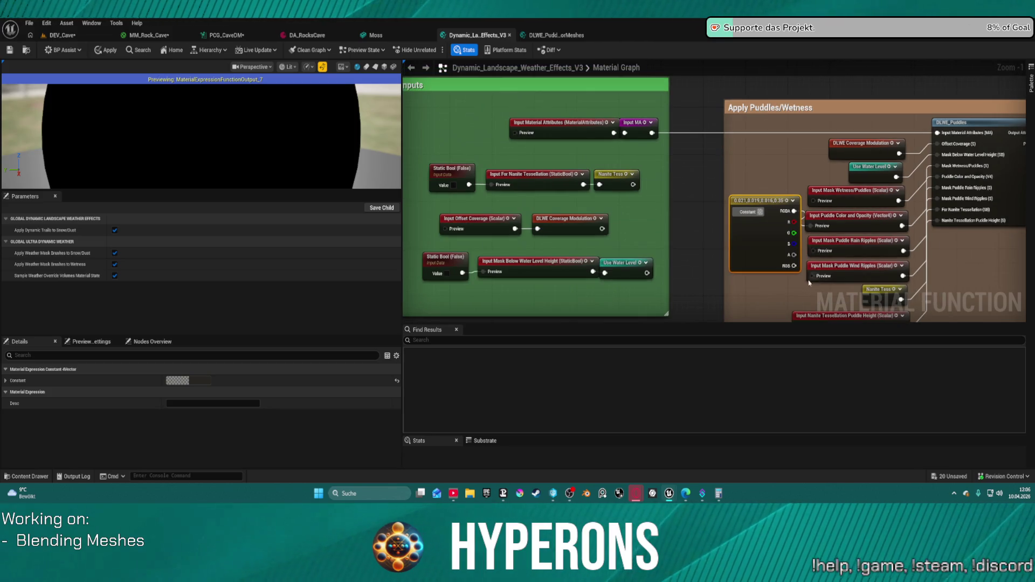
{"action": "mouse_move", "coordinate": [794, 312]}
{"action": "left_mouse_down"}
{"action": "mouse_move", "coordinate": [676, 220]}
{"action": "mouse_move", "coordinate": [648, 250]}
{"action": "mouse_move", "coordinate": [750, 291]}
{"action": "mouse_move", "coordinate": [768, 323]}
{"action": "mouse_move", "coordinate": [421, 244]}
{"action": "mouse_move", "coordinate": [545, 255]}
{"action": "mouse_move", "coordinate": [537, 271]}
{"action": "mouse_move", "coordinate": [721, 271]}
{"action": "mouse_move", "coordinate": [696, 271]}
{"action": "left_mouse_up"}
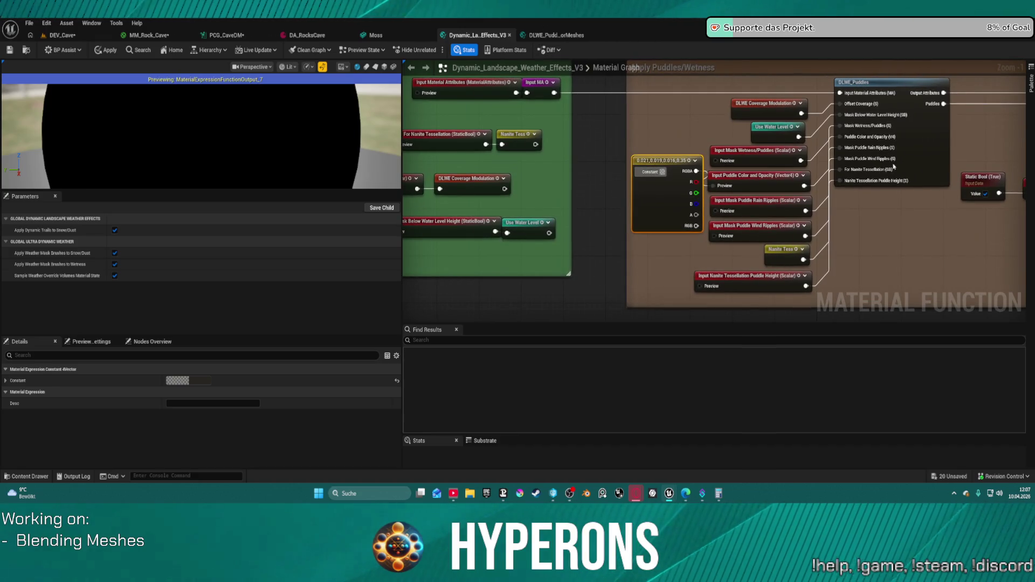
{"action": "left_click", "coordinate": [896, 179]}
{"action": "left_click_drag", "start_coordinate": [897, 179], "coordinate": [727, 145]}
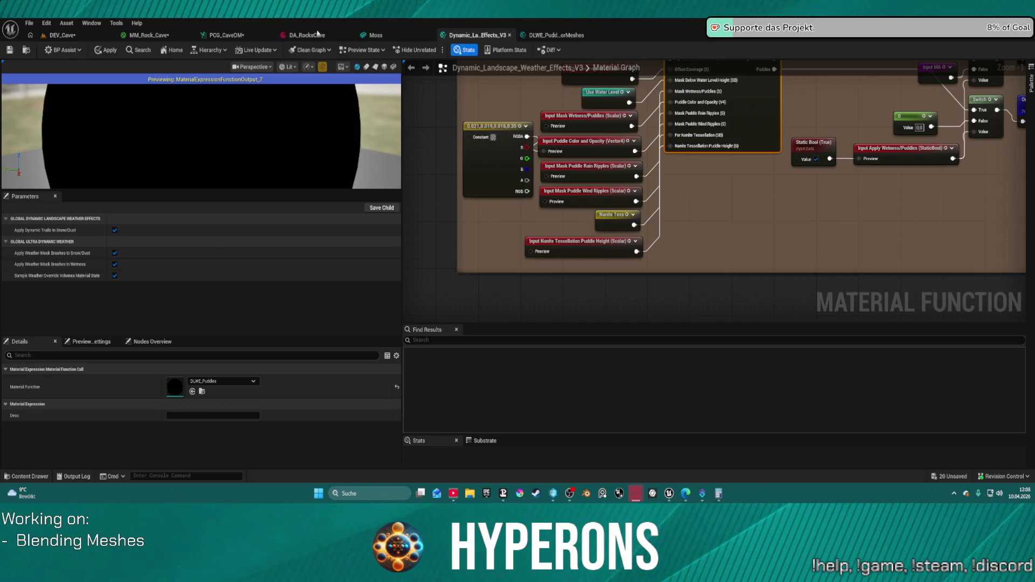
{"action": "left_click", "coordinate": [62, 35]}
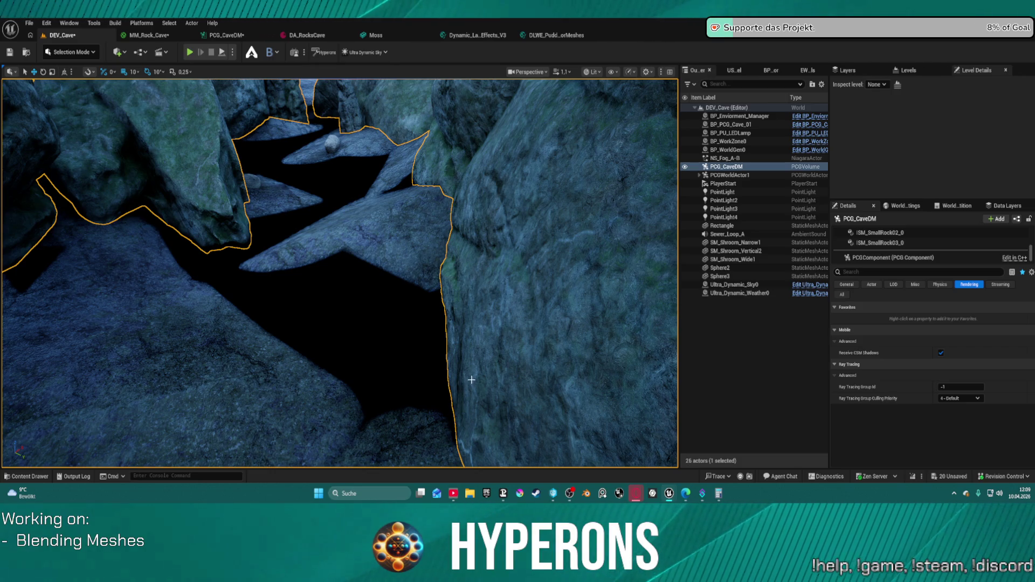
- Pull the DEV_Cave camera back, then return to MM_Rock_Cave and pan its graph
{"action": "mouse_move", "coordinate": [471, 379]}
{"action": "left_mouse_down"}
{"action": "mouse_move", "coordinate": [461, 432]}
{"action": "mouse_move", "coordinate": [464, 401]}
{"action": "left_mouse_up"}
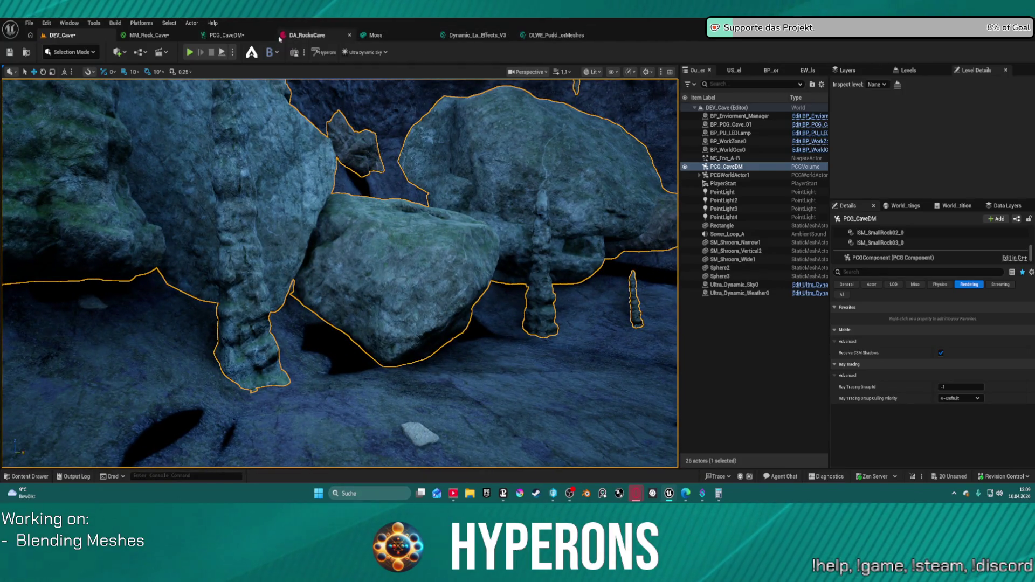
{"action": "left_click", "coordinate": [149, 35]}
{"action": "mouse_move", "coordinate": [646, 193]}
{"action": "left_mouse_down"}
{"action": "mouse_move", "coordinate": [783, 280]}
{"action": "mouse_move", "coordinate": [735, 233]}
{"action": "mouse_move", "coordinate": [762, 250]}
{"action": "mouse_move", "coordinate": [628, 312]}
{"action": "left_mouse_up"}
- Shift SetMaterialAttributes, MeshBlend Activator and the output node about 290 px right
{"action": "mouse_move", "coordinate": [702, 136]}
{"action": "left_mouse_down"}
{"action": "mouse_move", "coordinate": [766, 223]}
{"action": "mouse_move", "coordinate": [862, 287]}
{"action": "left_mouse_up"}
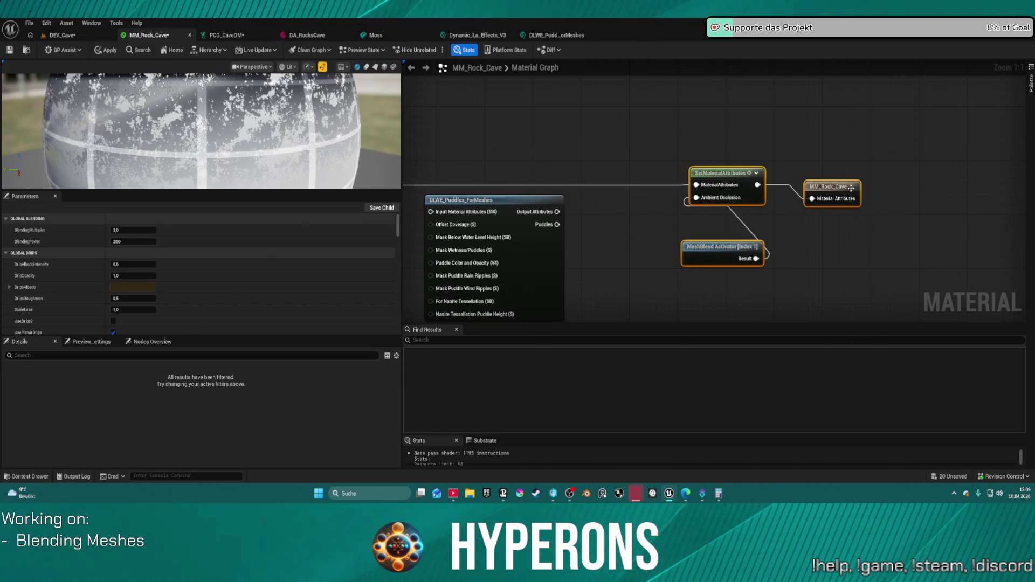
{"action": "left_click_drag", "start_coordinate": [686, 194], "coordinate": [842, 187]}
{"action": "double_click", "coordinate": [842, 187]}
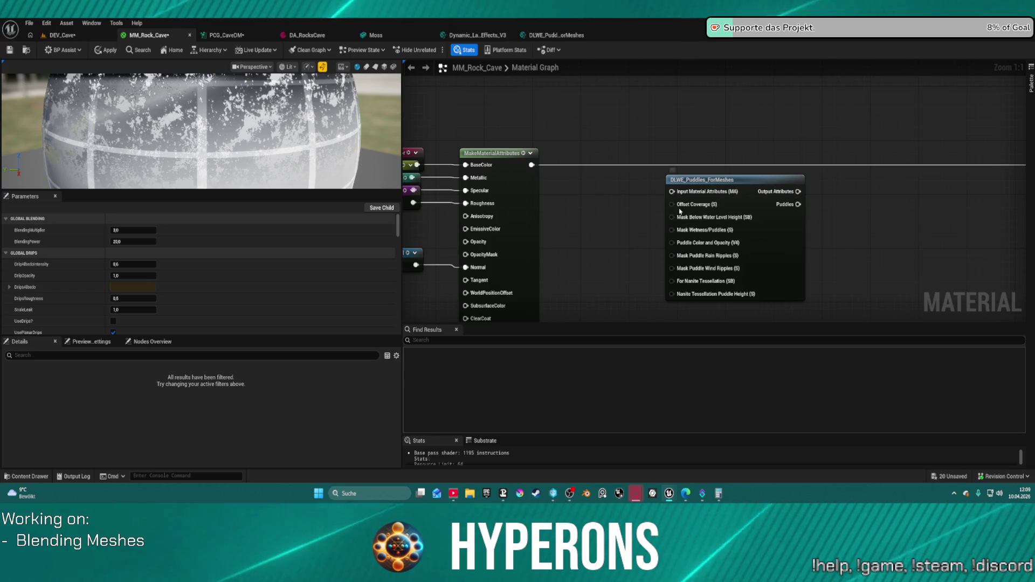
- Wire a False Static Bool into For Nanite Tessellation and reposition the puddles node
{"action": "mouse_move", "coordinate": [671, 285]}
{"action": "left_click_drag", "start_coordinate": [671, 282], "coordinate": [628, 294]}
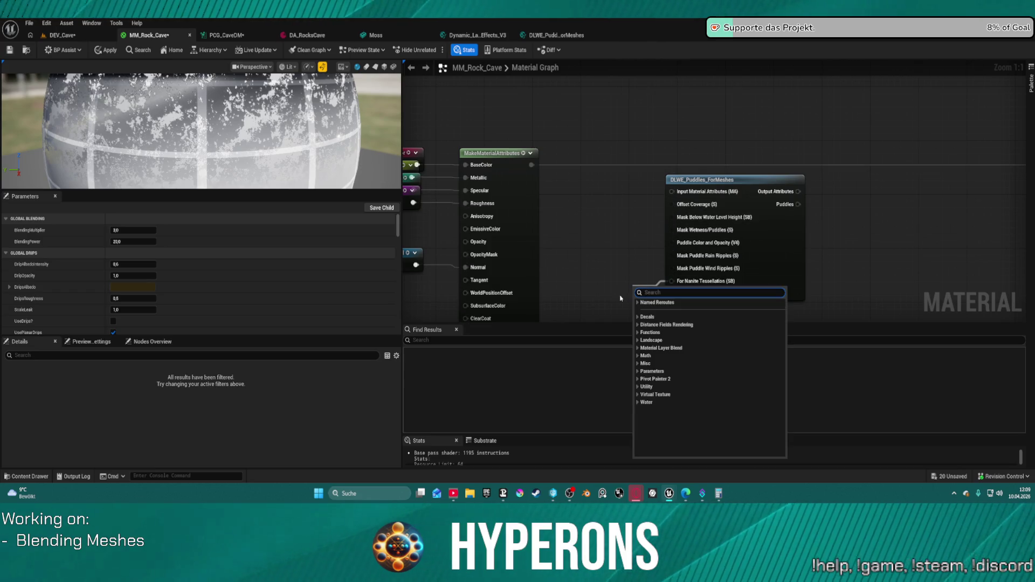
{"action": "type", "text": "bool"}
{"action": "key", "text": "Return"}
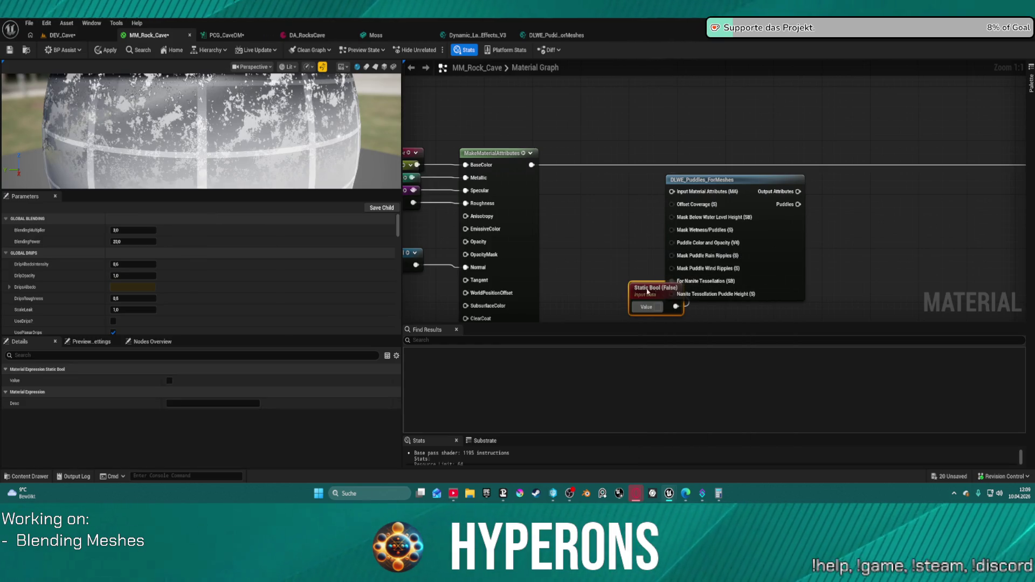
{"action": "left_click_drag", "start_coordinate": [683, 285], "coordinate": [639, 264]}
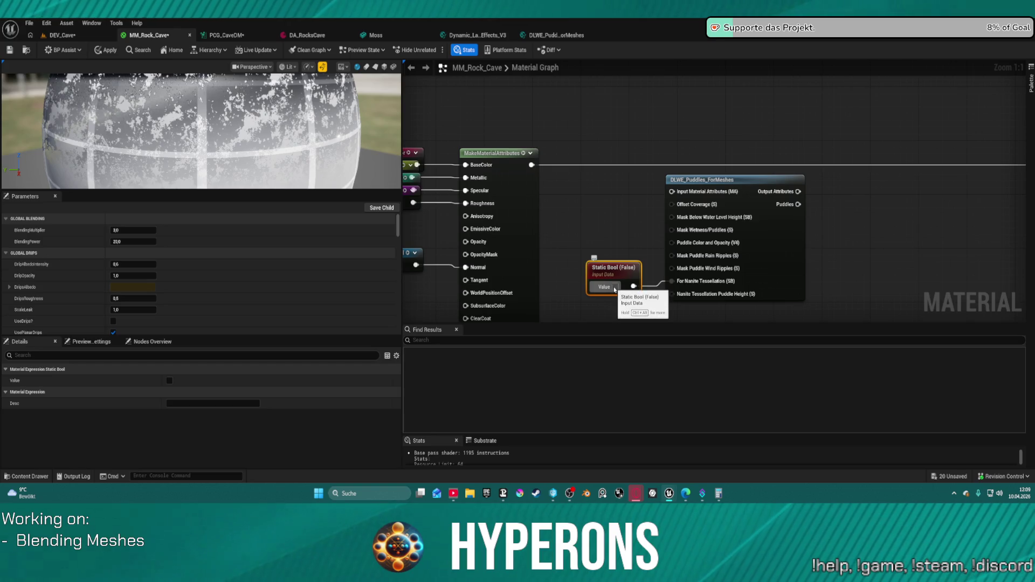
{"action": "left_click", "coordinate": [614, 286]}
{"action": "left_click", "coordinate": [615, 287]}
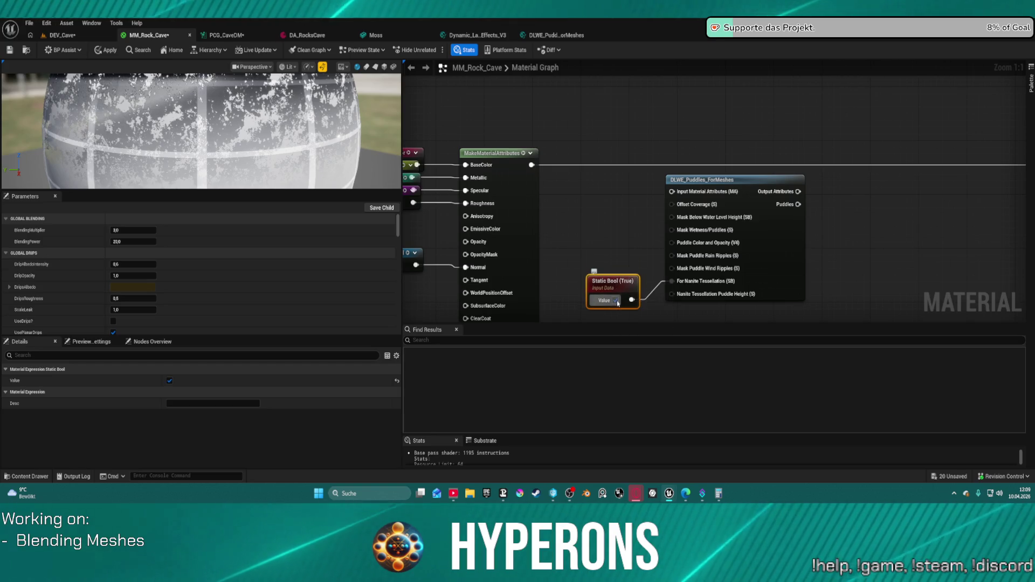
{"action": "left_click_drag", "start_coordinate": [616, 264], "coordinate": [604, 305]}
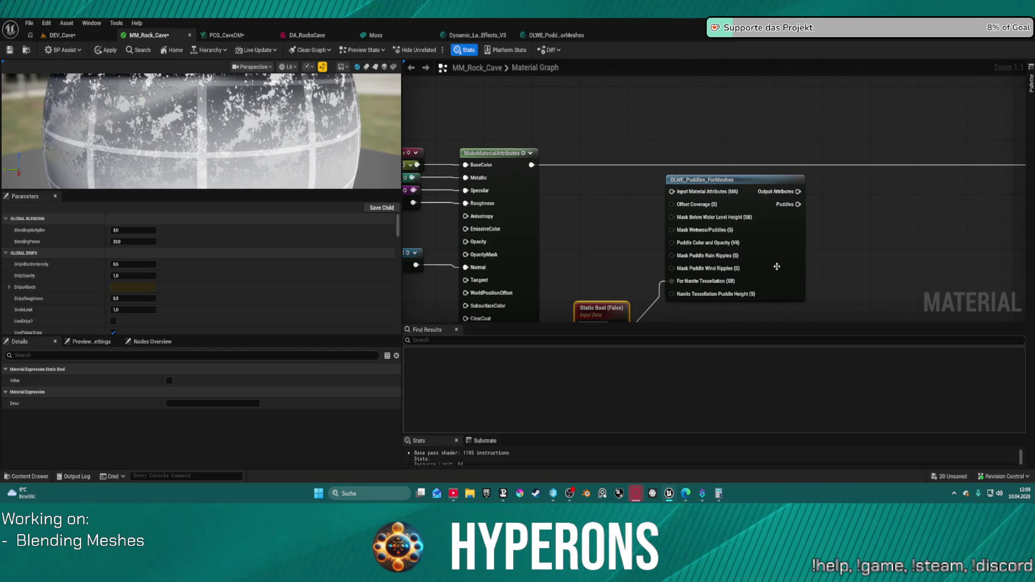
{"action": "left_click_drag", "start_coordinate": [761, 264], "coordinate": [772, 276]}
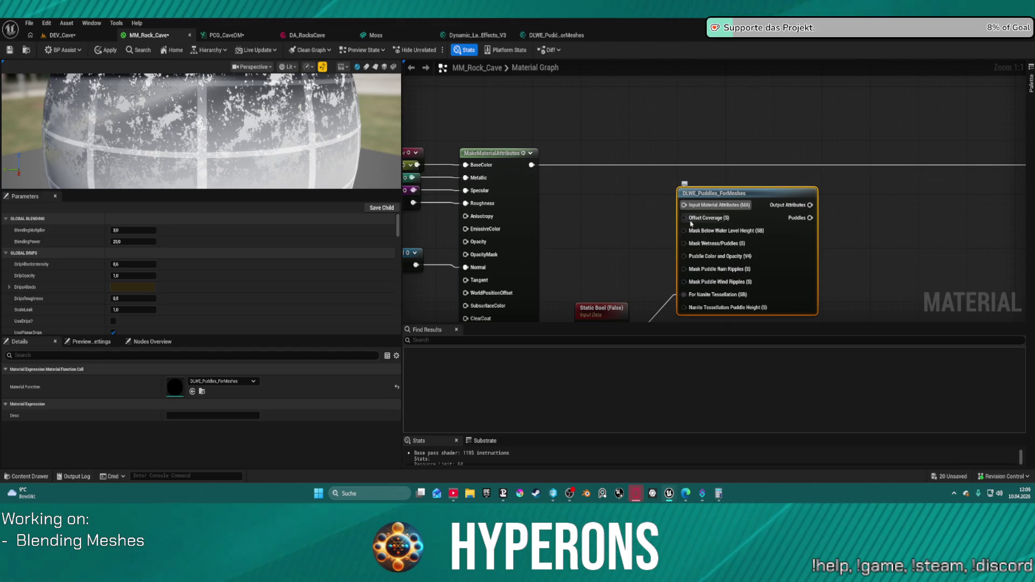
{"action": "left_click_drag", "start_coordinate": [683, 218], "coordinate": [641, 226]}
- Feed a Constant of 0 into the puddles node's Offset Coverage input
{"action": "left_click", "coordinate": [625, 217]}
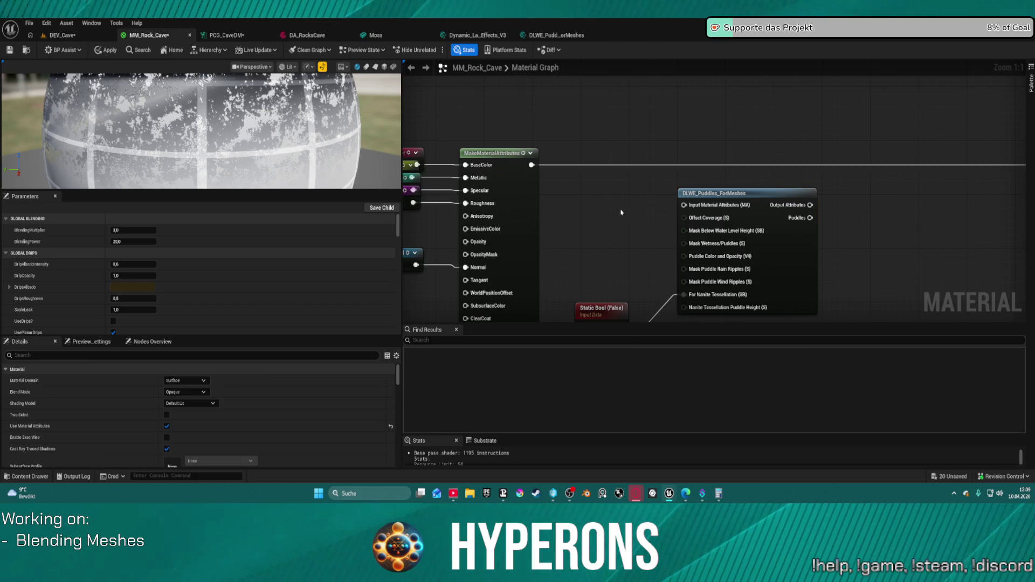
{"action": "left_click", "coordinate": [612, 221]}
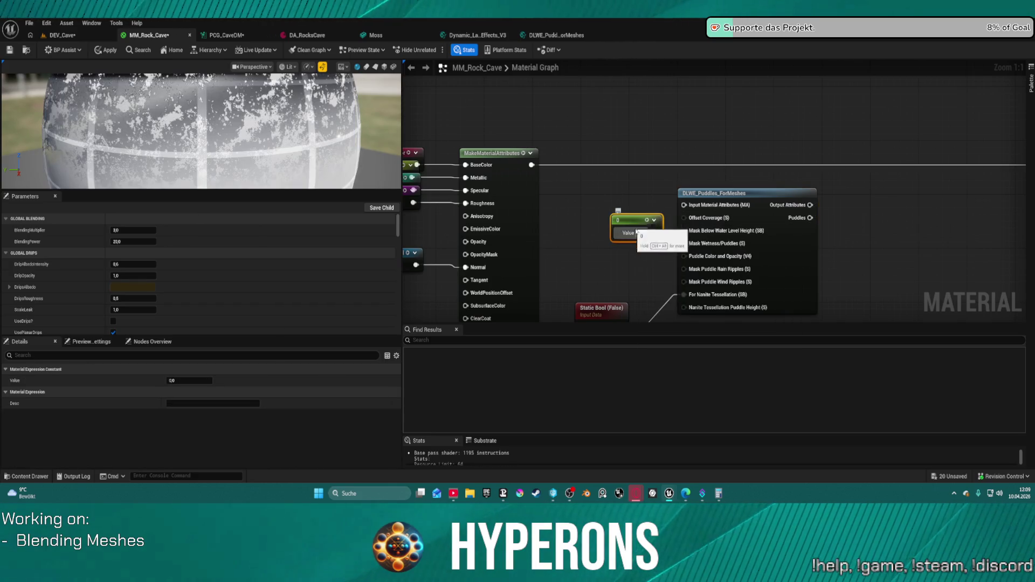
{"action": "left_click_drag", "start_coordinate": [656, 232], "coordinate": [685, 221]}
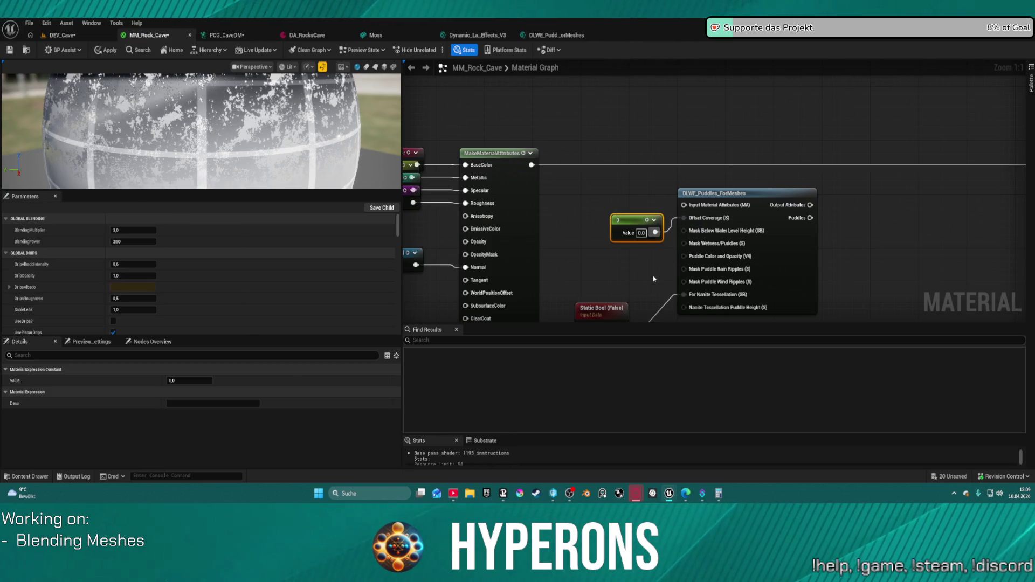
{"action": "left_click_drag", "start_coordinate": [638, 288], "coordinate": [622, 264]}
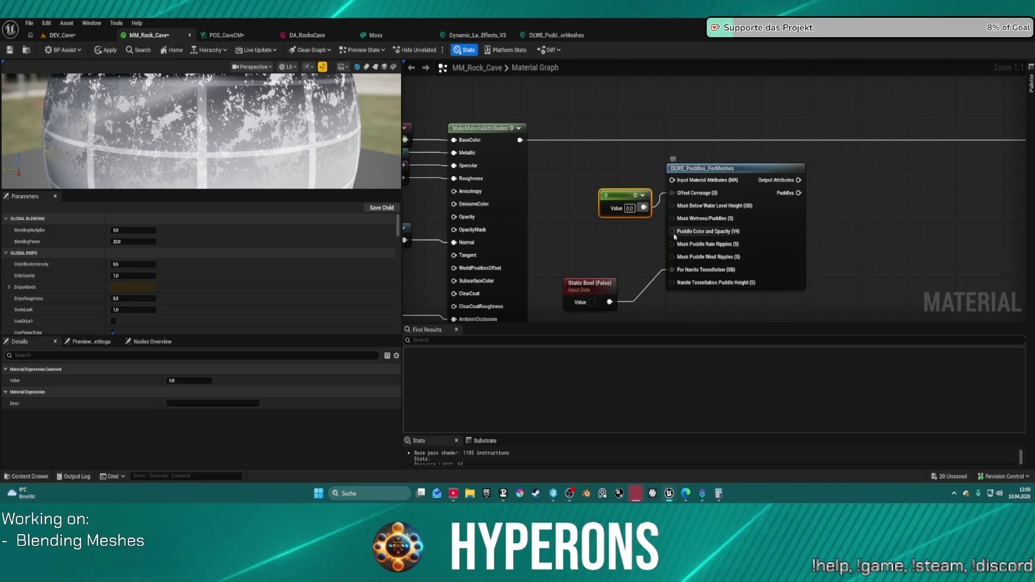
- Wire a 0,0,0,0 Constant4Vector's RGBA into Puddle Color and Opacity
{"action": "mouse_move", "coordinate": [672, 233]}
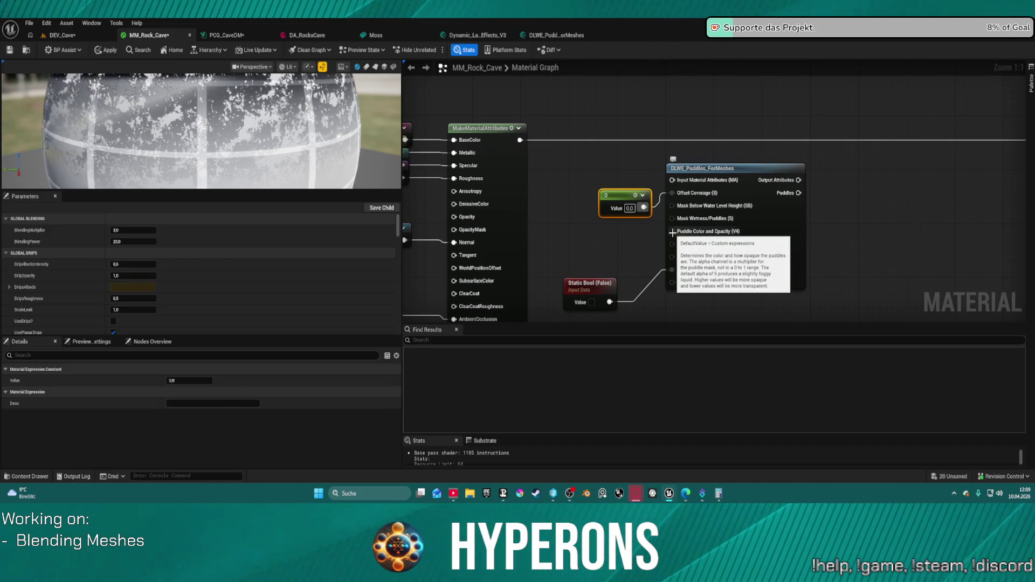
{"action": "left_click", "coordinate": [583, 231]}
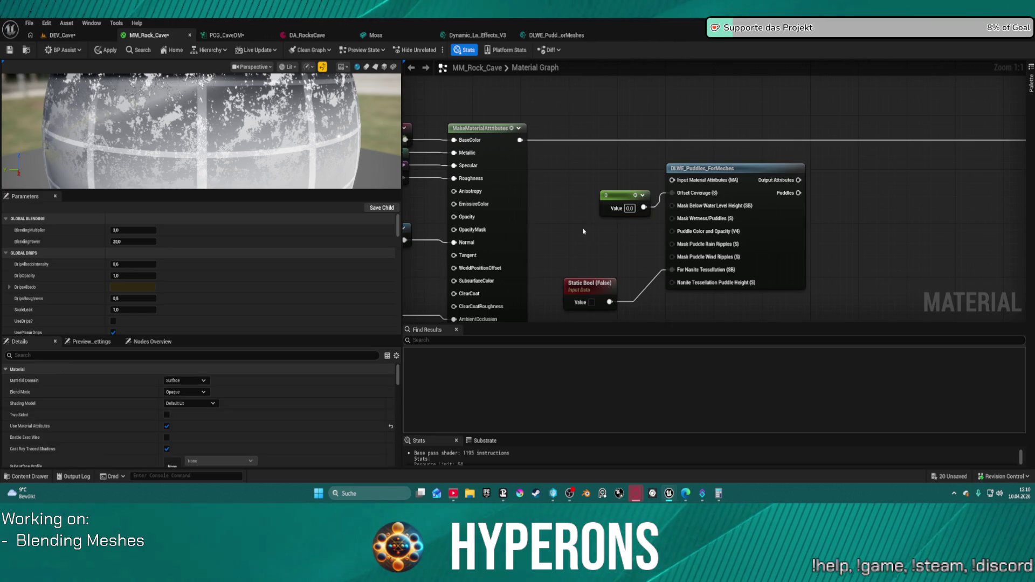
{"action": "left_click", "coordinate": [574, 234]}
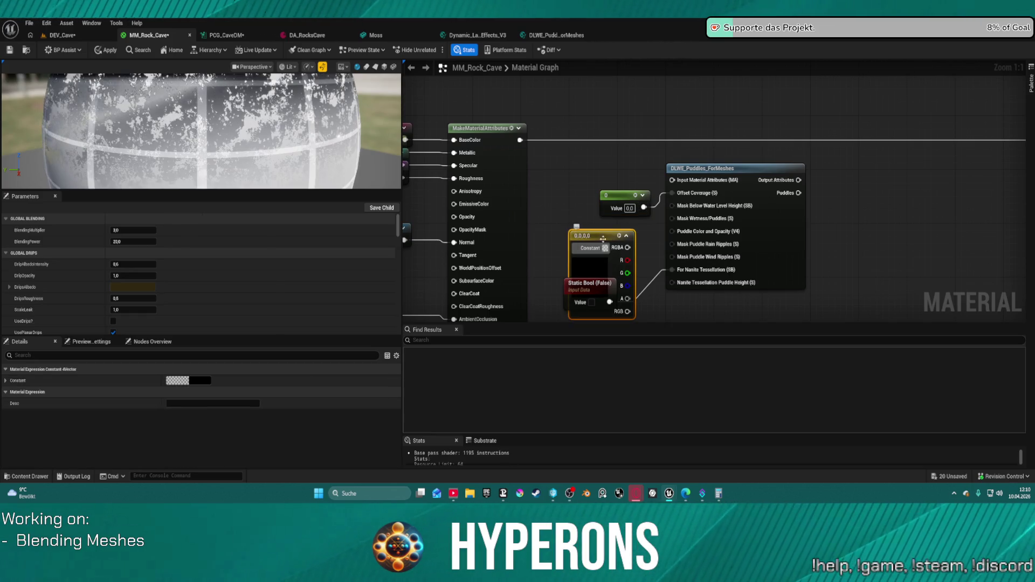
{"action": "mouse_move", "coordinate": [627, 247]}
{"action": "left_mouse_down"}
{"action": "mouse_move", "coordinate": [668, 237]}
{"action": "mouse_move", "coordinate": [671, 221]}
{"action": "left_mouse_up"}
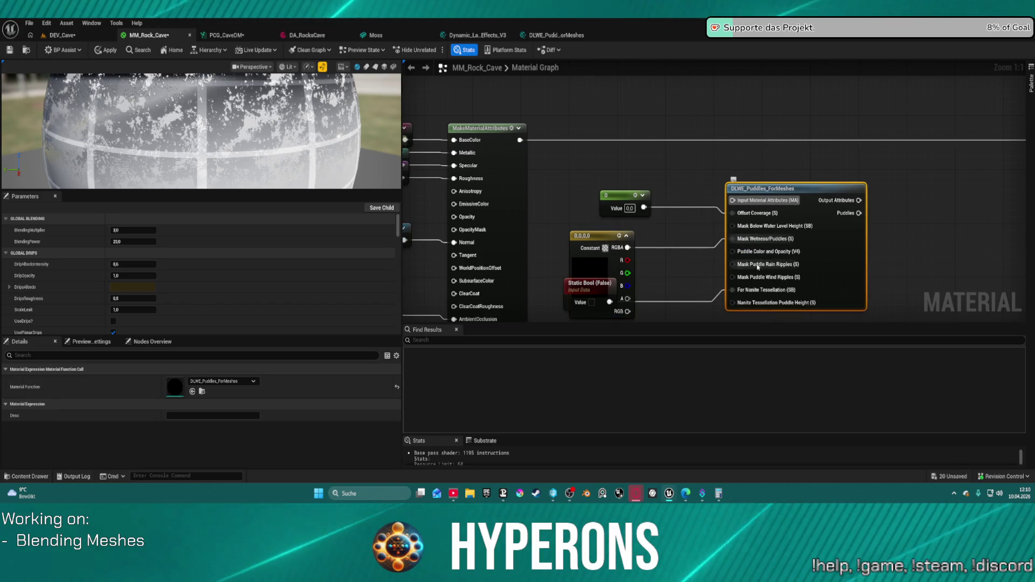
{"action": "left_click_drag", "start_coordinate": [733, 239], "coordinate": [734, 251]}
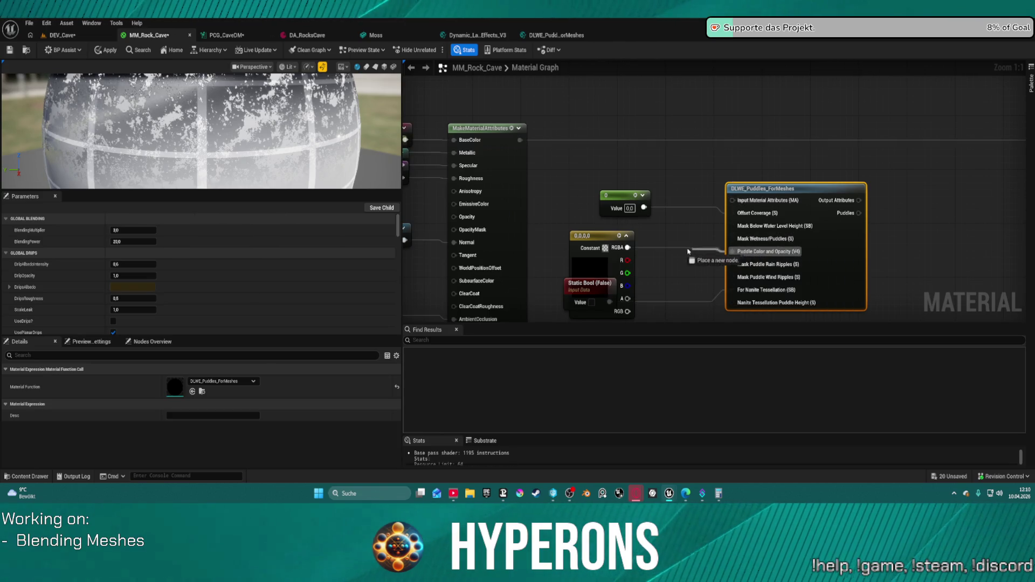
- Move DLWE_Puddles_ForMeshes further right and the Static Bool down out of the way
{"action": "left_click", "coordinate": [872, 261]}
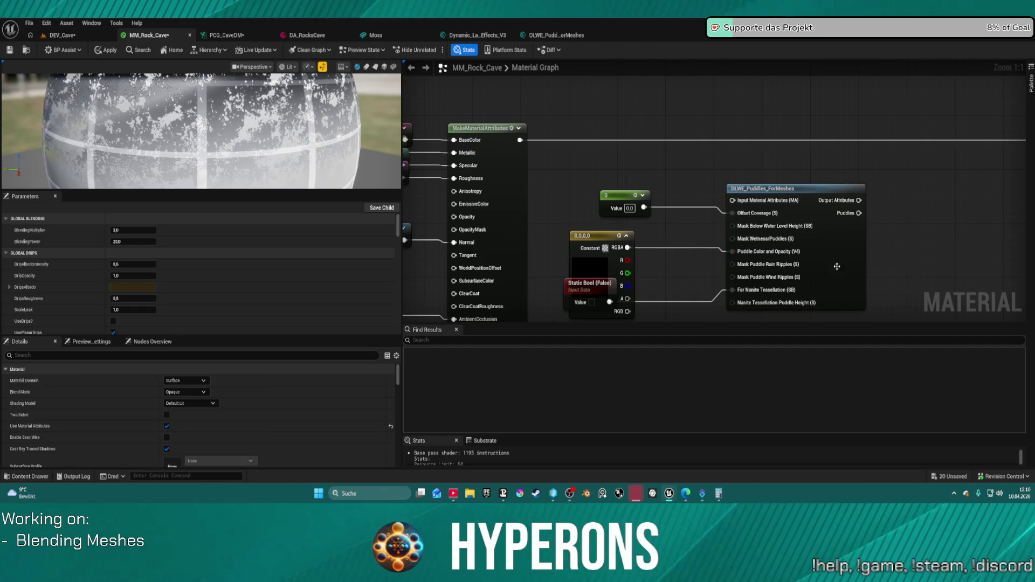
{"action": "left_click_drag", "start_coordinate": [836, 266], "coordinate": [879, 266]}
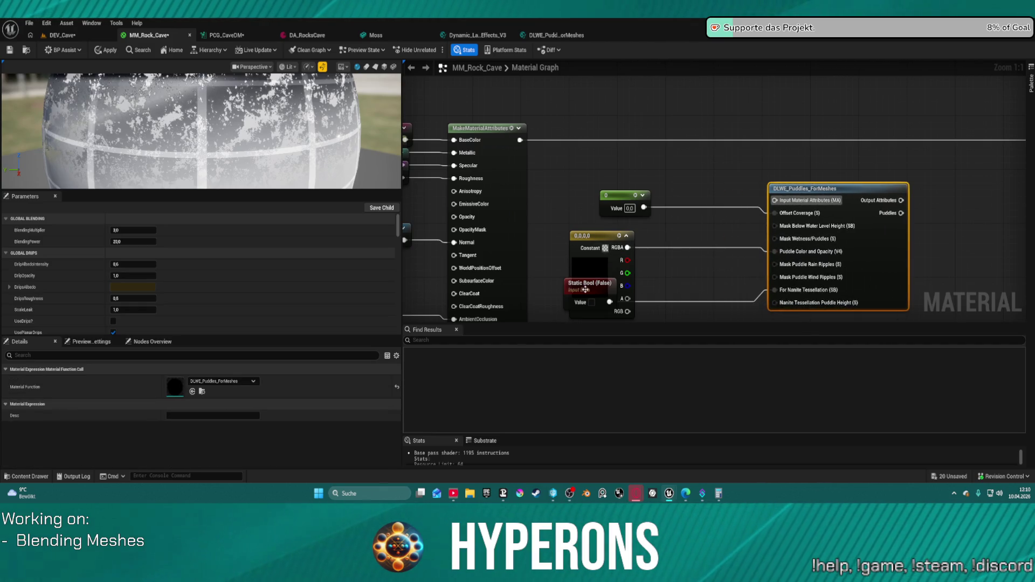
{"action": "left_click_drag", "start_coordinate": [585, 289], "coordinate": [583, 320]}
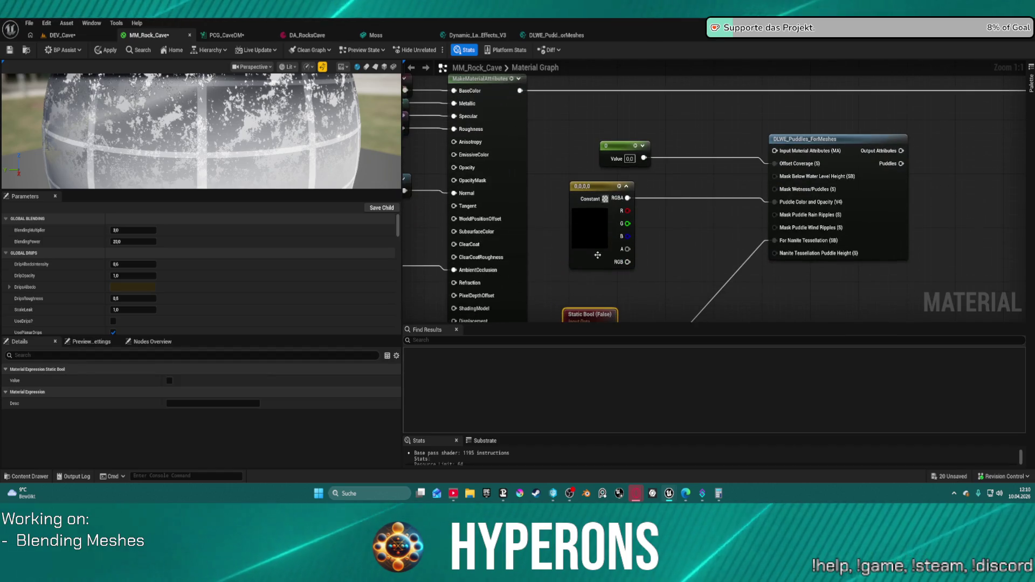
- Open DLWE_Puddles_ForMeshes and zoom around its Puddles/Wetness section to the Vector4 input
{"action": "left_click", "coordinate": [558, 35]}
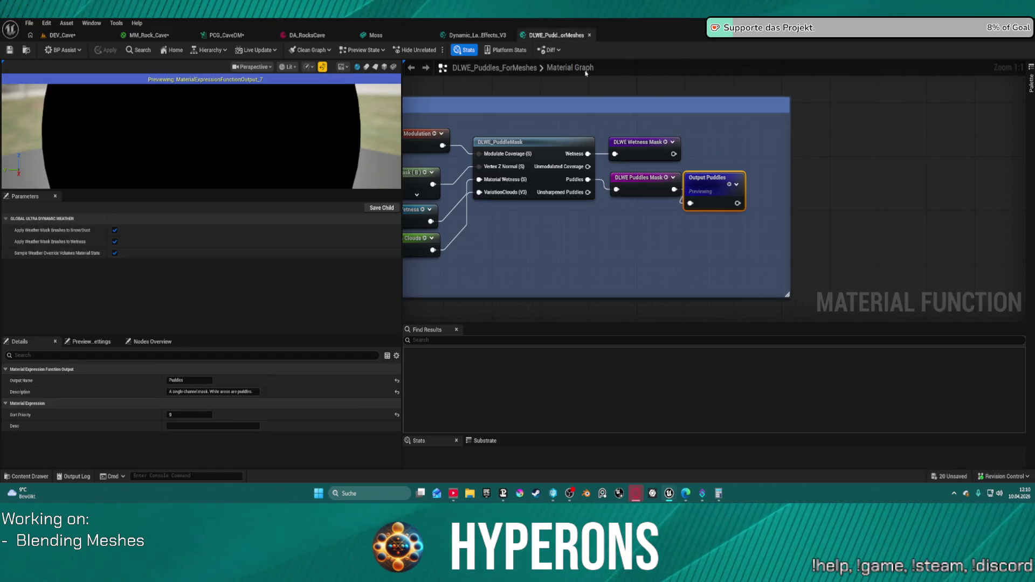
{"action": "scroll", "coordinate": [585, 73], "scroll_direction": "down", "scroll_amount": 4}
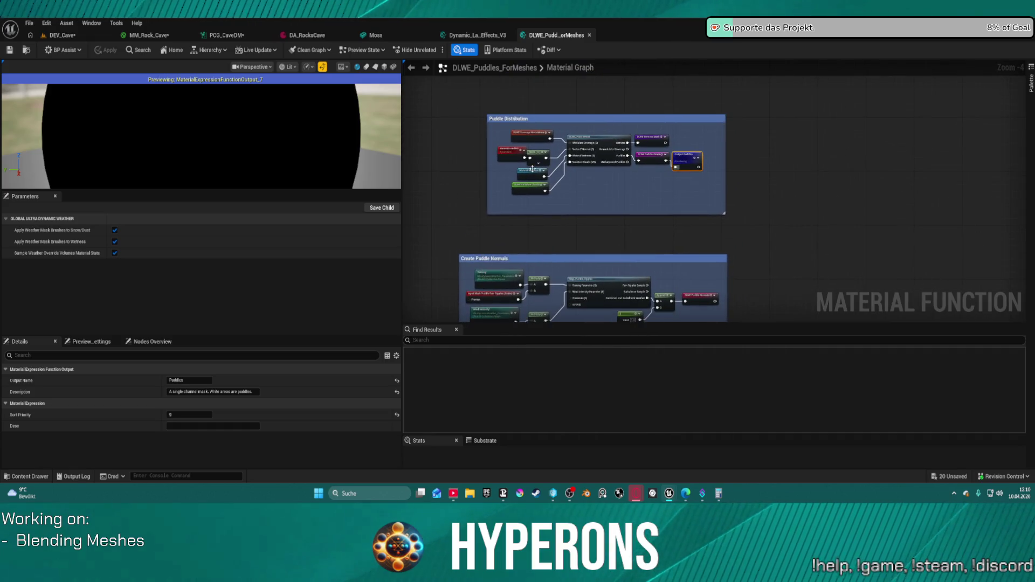
{"action": "scroll", "coordinate": [532, 168], "scroll_direction": "down", "scroll_amount": 3}
{"action": "scroll", "coordinate": [684, 139], "scroll_direction": "up", "scroll_amount": 4}
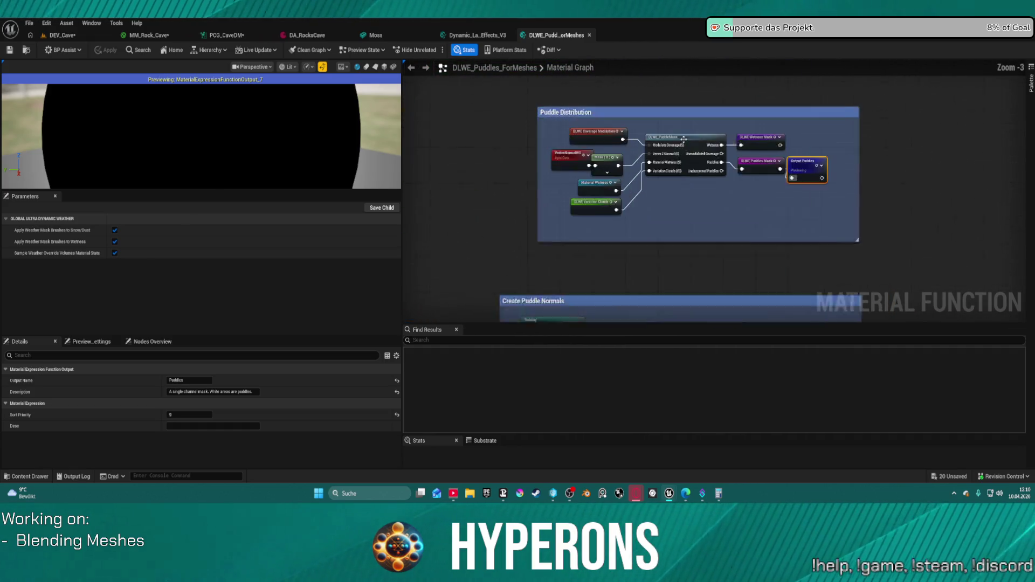
{"action": "scroll", "coordinate": [683, 139], "scroll_direction": "down", "scroll_amount": 2}
{"action": "scroll", "coordinate": [587, 118], "scroll_direction": "up", "scroll_amount": 4}
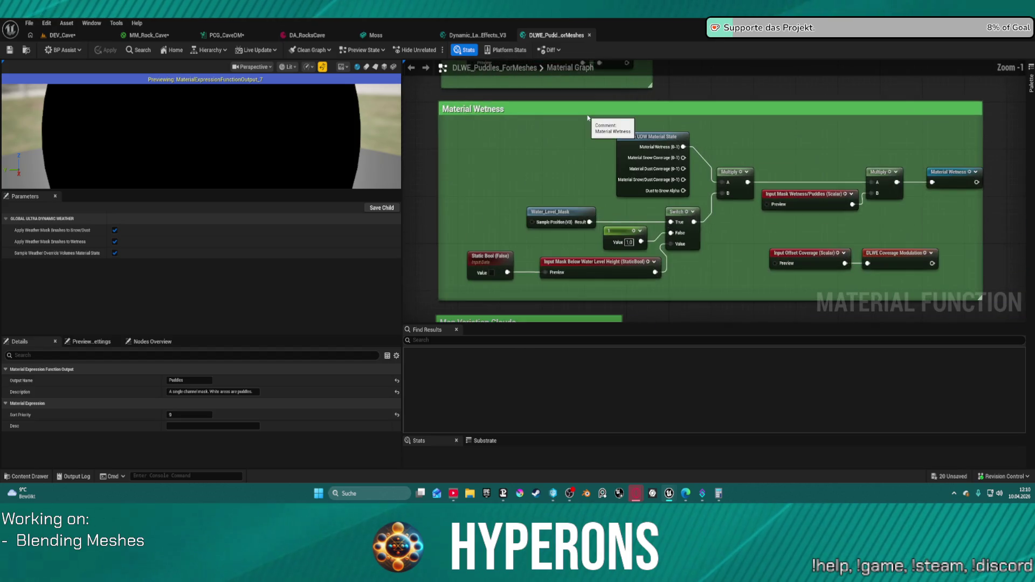
{"action": "scroll", "coordinate": [587, 118], "scroll_direction": "down", "scroll_amount": 3}
{"action": "scroll", "coordinate": [791, 153], "scroll_direction": "up", "scroll_amount": 5}
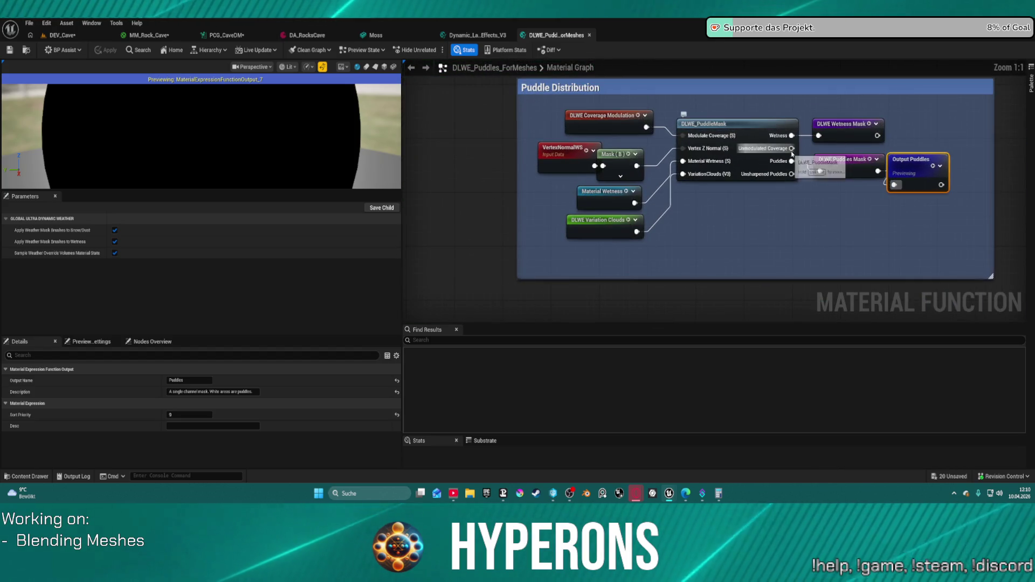
{"action": "scroll", "coordinate": [808, 222], "scroll_direction": "down", "scroll_amount": 5}
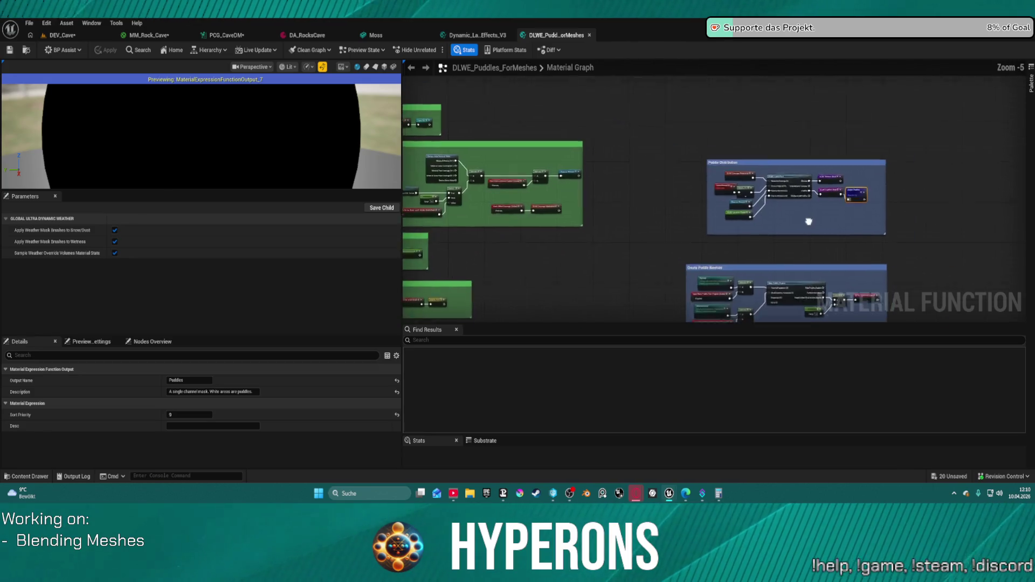
{"action": "scroll", "coordinate": [809, 221], "scroll_direction": "up", "scroll_amount": 3}
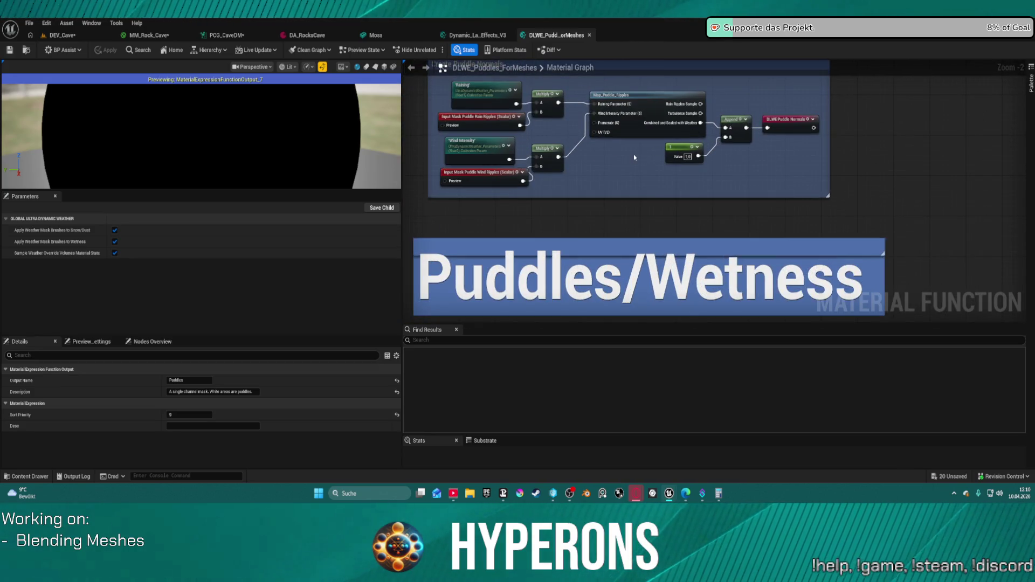
{"action": "scroll", "coordinate": [631, 158], "scroll_direction": "down", "scroll_amount": 1}
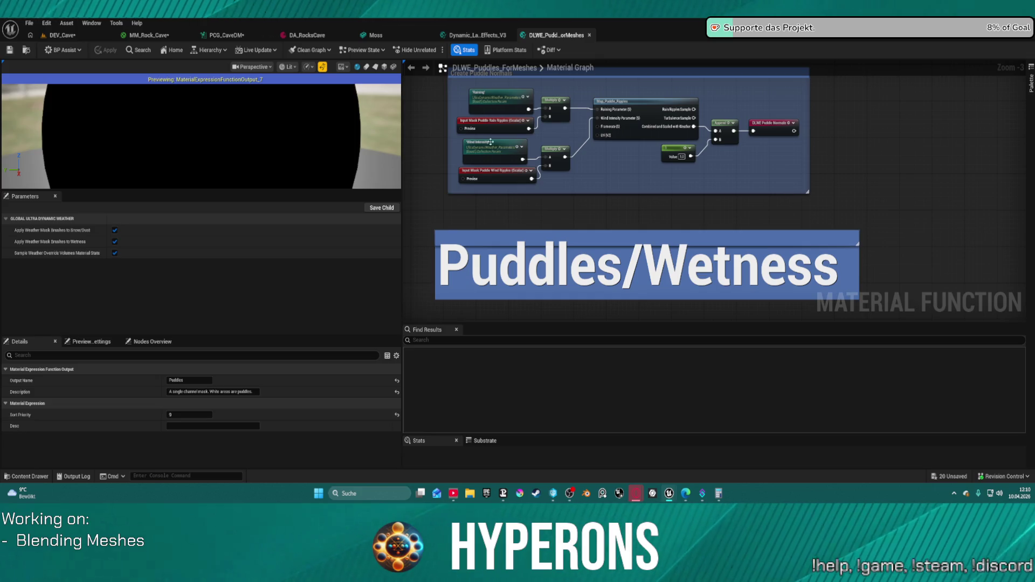
{"action": "scroll", "coordinate": [612, 155], "scroll_direction": "down", "scroll_amount": 4}
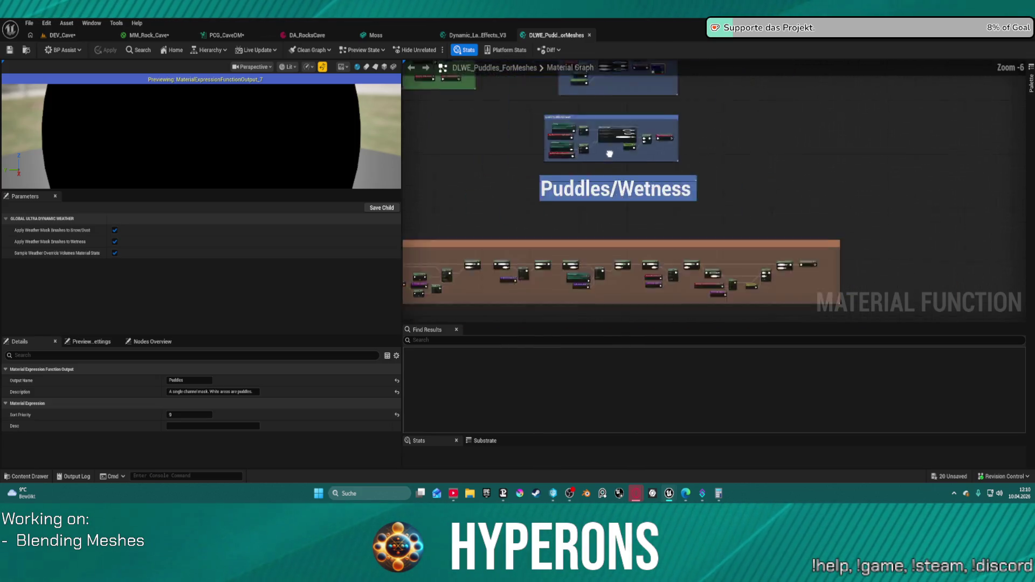
{"action": "scroll", "coordinate": [704, 119], "scroll_direction": "up", "scroll_amount": 5}
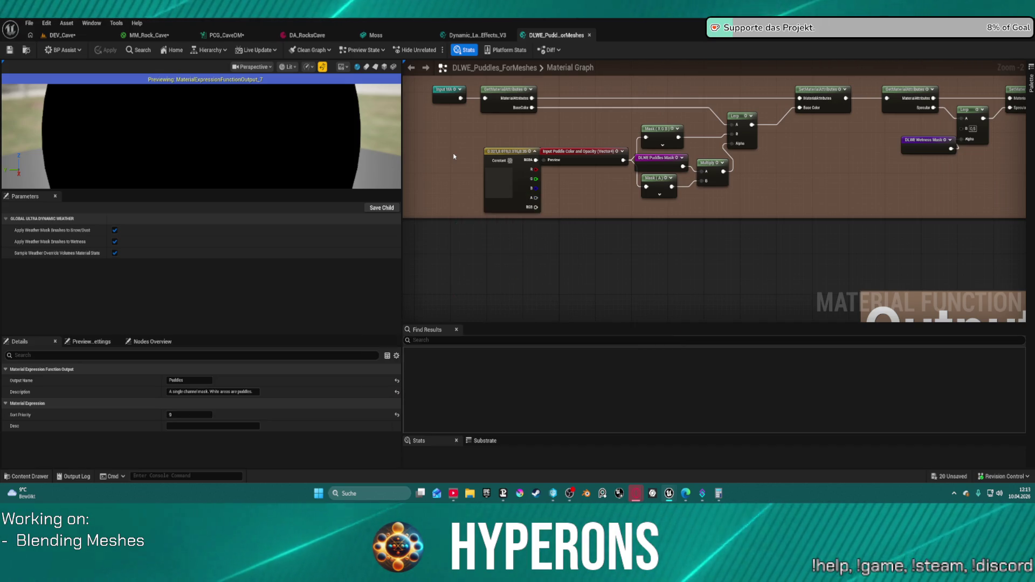
{"action": "mouse_move", "coordinate": [453, 156]}
{"action": "left_mouse_down"}
{"action": "mouse_move", "coordinate": [702, 199]}
{"action": "mouse_move", "coordinate": [344, 213]}
{"action": "mouse_move", "coordinate": [366, 209]}
{"action": "left_mouse_up"}
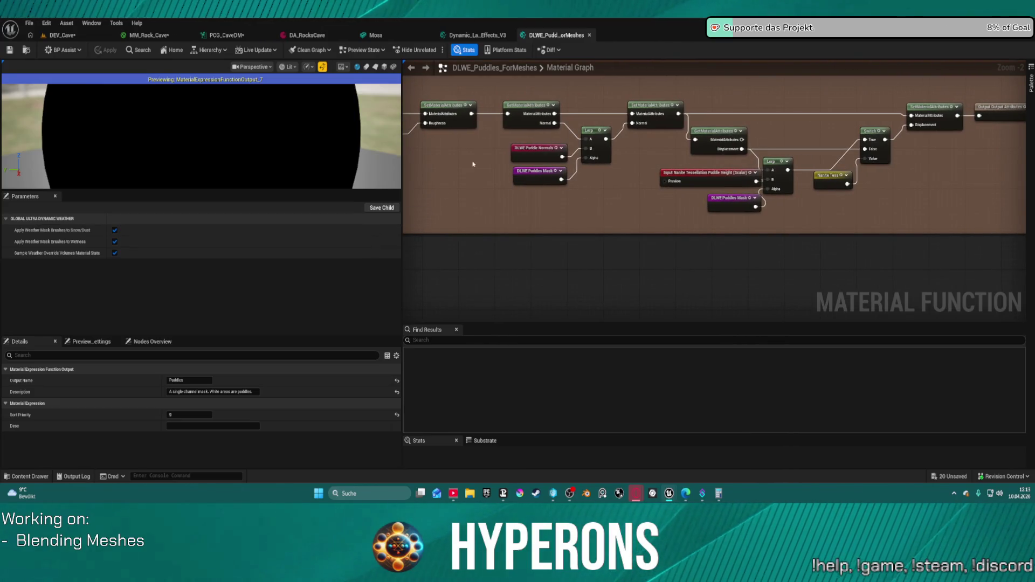
{"action": "left_click", "coordinate": [503, 32]}
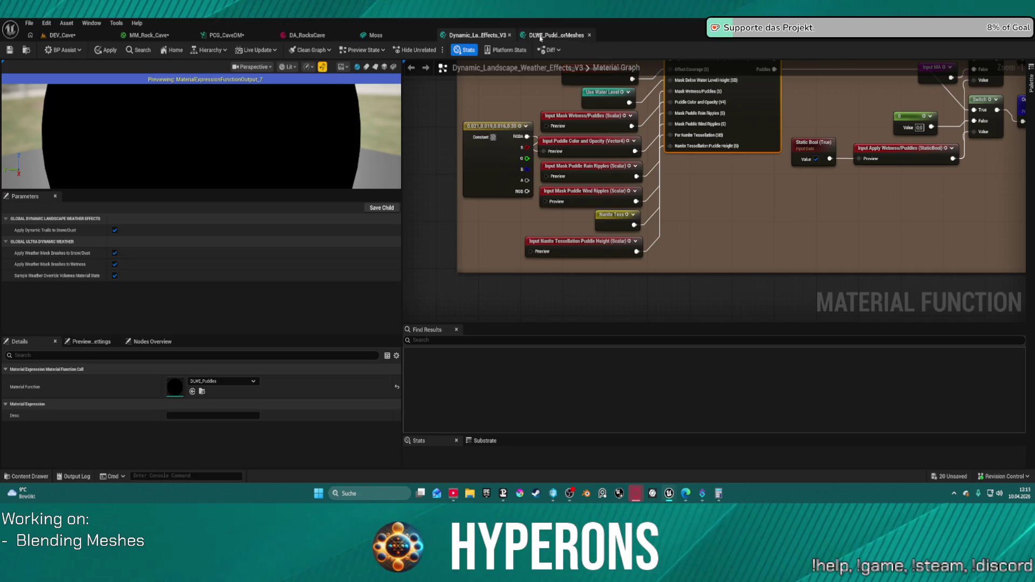
{"action": "left_click", "coordinate": [561, 37]}
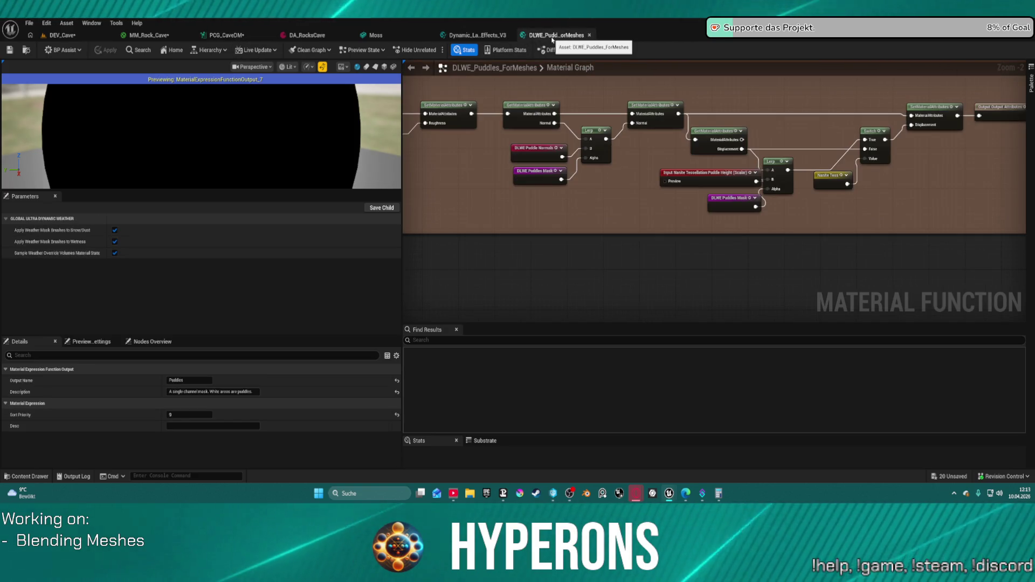
{"action": "scroll", "coordinate": [553, 263], "scroll_direction": "down", "scroll_amount": 4}
{"action": "mouse_move", "coordinate": [553, 264]}
{"action": "left_mouse_down"}
{"action": "mouse_move", "coordinate": [744, 236]}
{"action": "mouse_move", "coordinate": [794, 218]}
{"action": "left_mouse_up"}
{"action": "scroll", "coordinate": [701, 168], "scroll_direction": "up", "scroll_amount": 5}
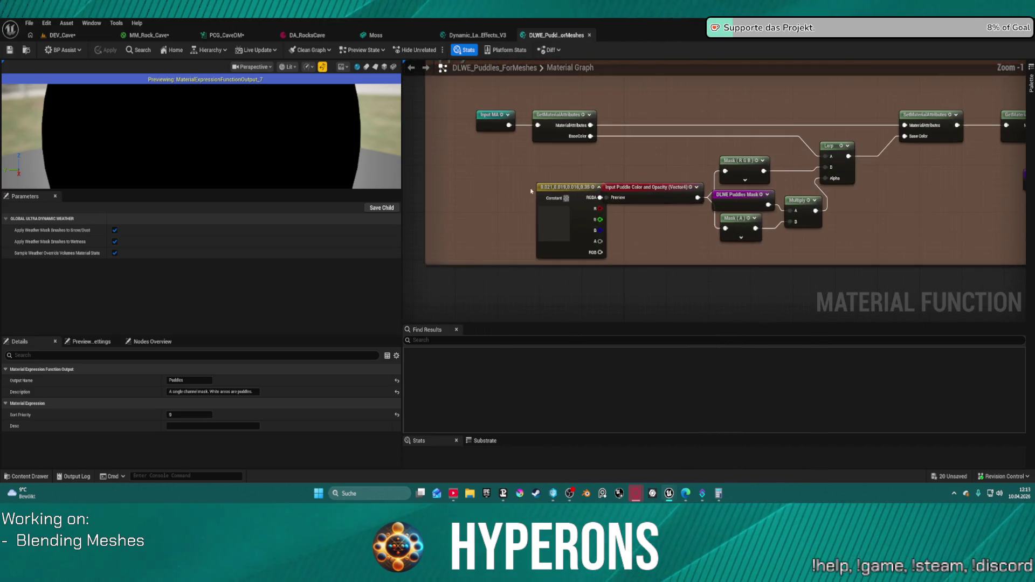
{"action": "scroll", "coordinate": [822, 180], "scroll_direction": "down", "scroll_amount": 2}
{"action": "left_click_drag", "start_coordinate": [822, 180], "coordinate": [779, 224]}
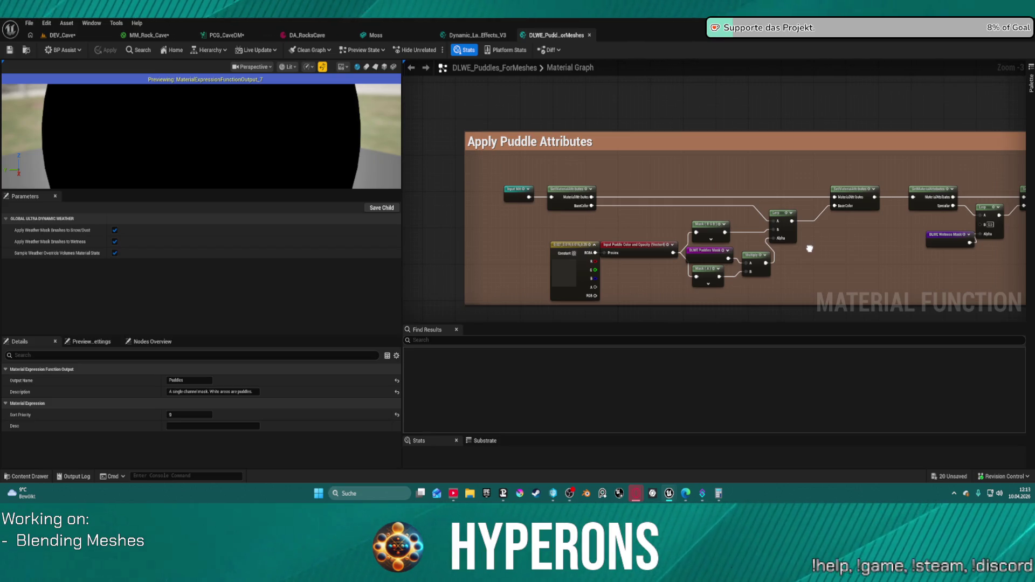
{"action": "mouse_move", "coordinate": [809, 248]}
{"action": "left_mouse_down"}
{"action": "mouse_move", "coordinate": [534, 237]}
{"action": "mouse_move", "coordinate": [550, 216]}
{"action": "mouse_move", "coordinate": [575, 218]}
{"action": "mouse_move", "coordinate": [160, 216]}
{"action": "left_mouse_up"}
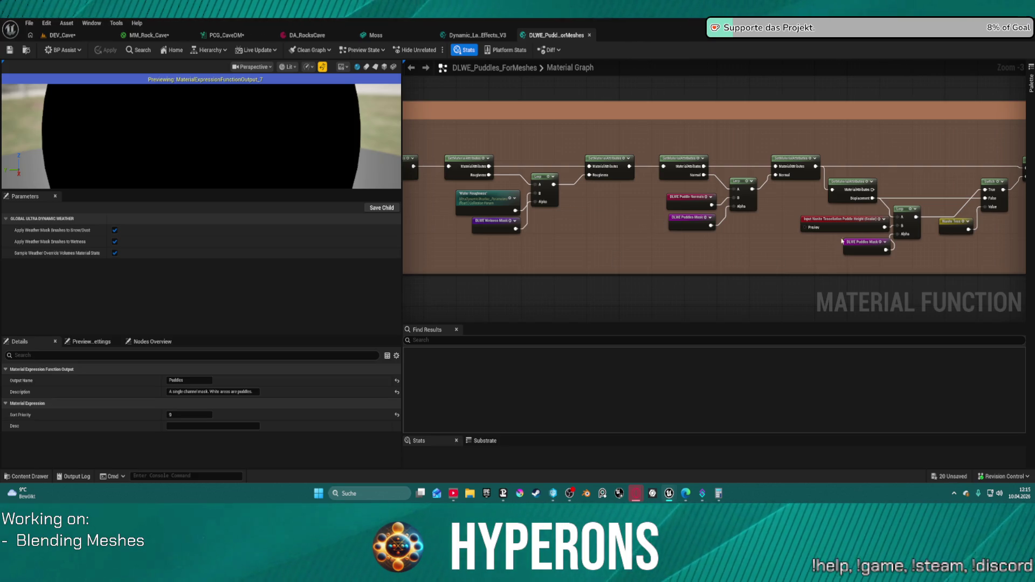
{"action": "left_click_drag", "start_coordinate": [751, 261], "coordinate": [692, 251]}
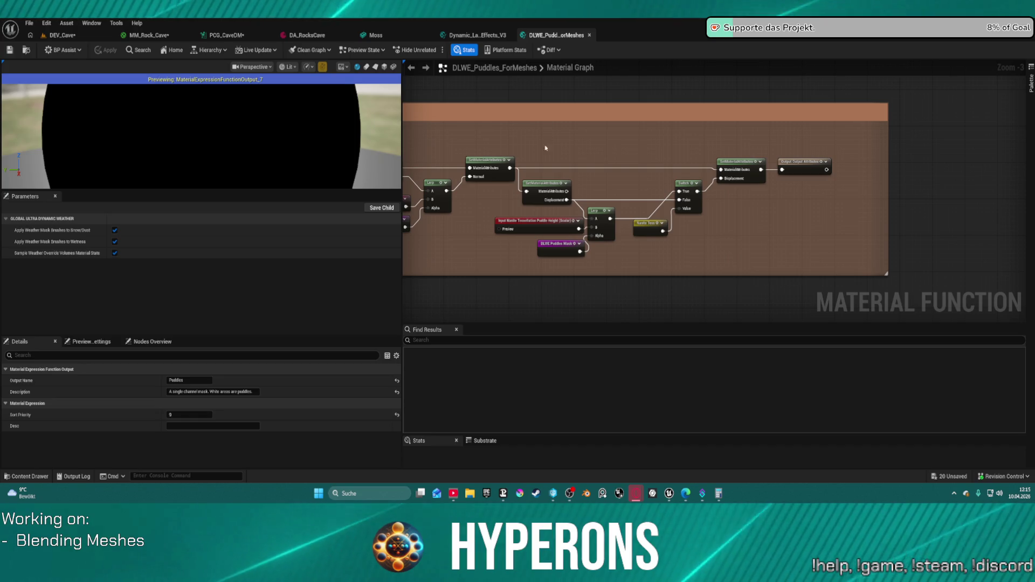
- Pan the function graph back, then return via PCG_CaveDM to the MM_Rock_Cave graph
{"action": "left_click_drag", "start_coordinate": [545, 153], "coordinate": [705, 120]}
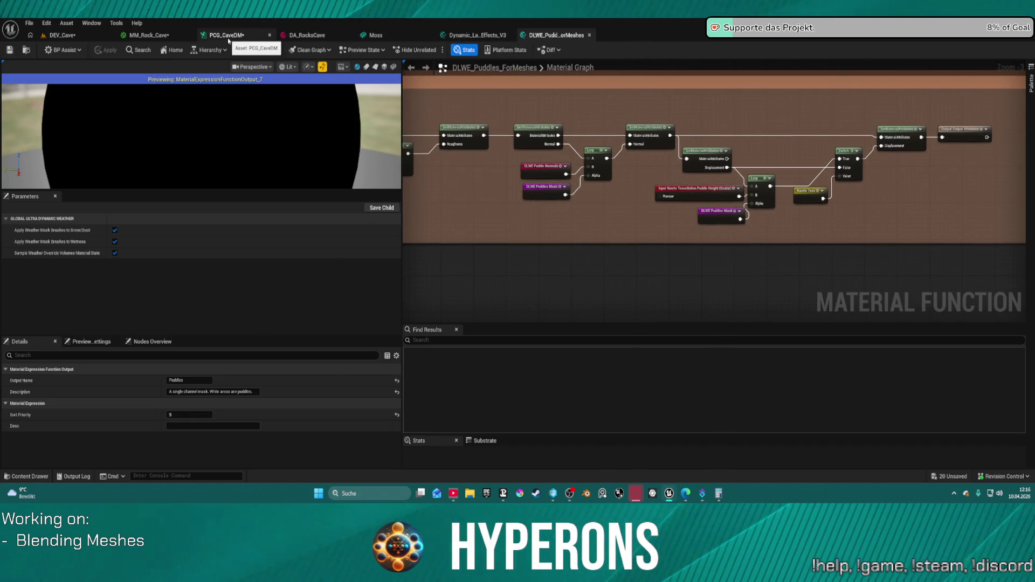
{"action": "left_click", "coordinate": [226, 35]}
{"action": "left_click", "coordinate": [157, 35]}
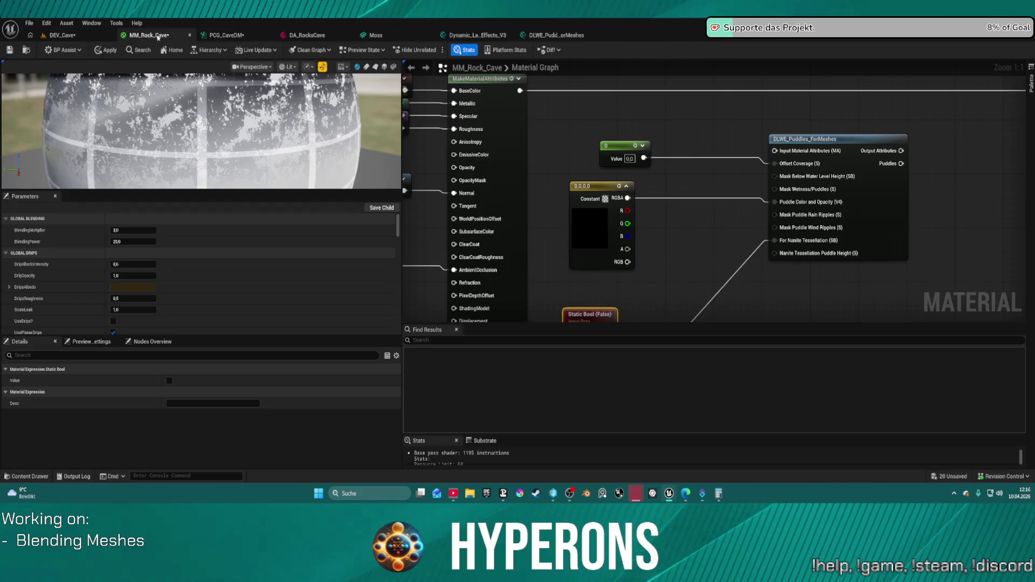
- Wire the puddles Output Attributes into SetMaterialAttributes, then view the DEV_Cave level
{"action": "mouse_move", "coordinate": [666, 187]}
{"action": "left_mouse_down"}
{"action": "mouse_move", "coordinate": [509, 180]}
{"action": "mouse_move", "coordinate": [516, 206]}
{"action": "left_mouse_up"}
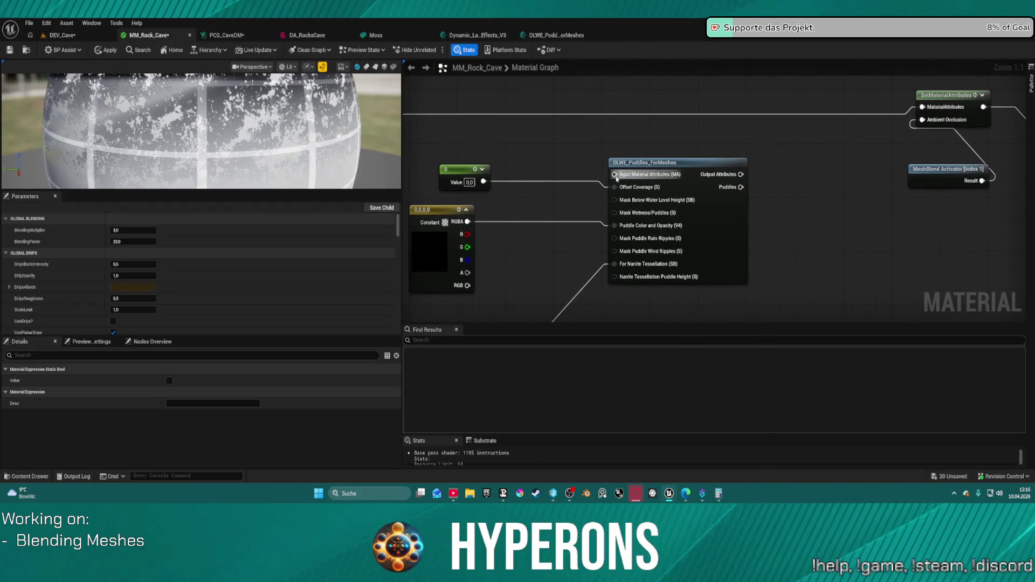
{"action": "mouse_move", "coordinate": [623, 174]}
{"action": "left_mouse_down"}
{"action": "mouse_move", "coordinate": [401, 139]}
{"action": "mouse_move", "coordinate": [404, 110]}
{"action": "left_mouse_up"}
{"action": "mouse_move", "coordinate": [746, 175]}
{"action": "left_mouse_down"}
{"action": "mouse_move", "coordinate": [574, 184]}
{"action": "mouse_move", "coordinate": [646, 186]}
{"action": "mouse_move", "coordinate": [760, 117]}
{"action": "mouse_move", "coordinate": [657, 184]}
{"action": "mouse_move", "coordinate": [757, 120]}
{"action": "mouse_move", "coordinate": [598, 175]}
{"action": "mouse_move", "coordinate": [767, 116]}
{"action": "left_mouse_up"}
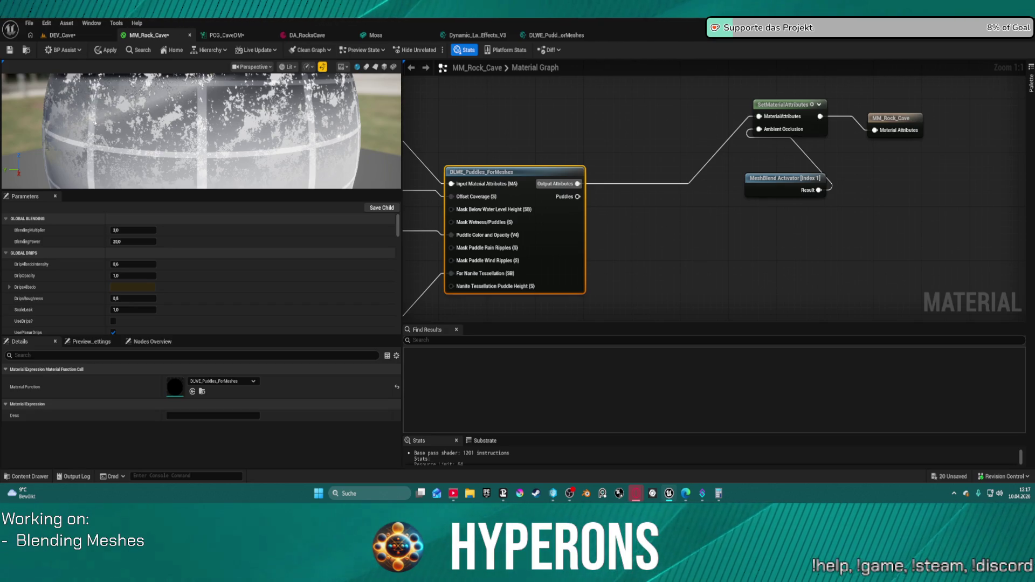
{"action": "left_click", "coordinate": [62, 35]}
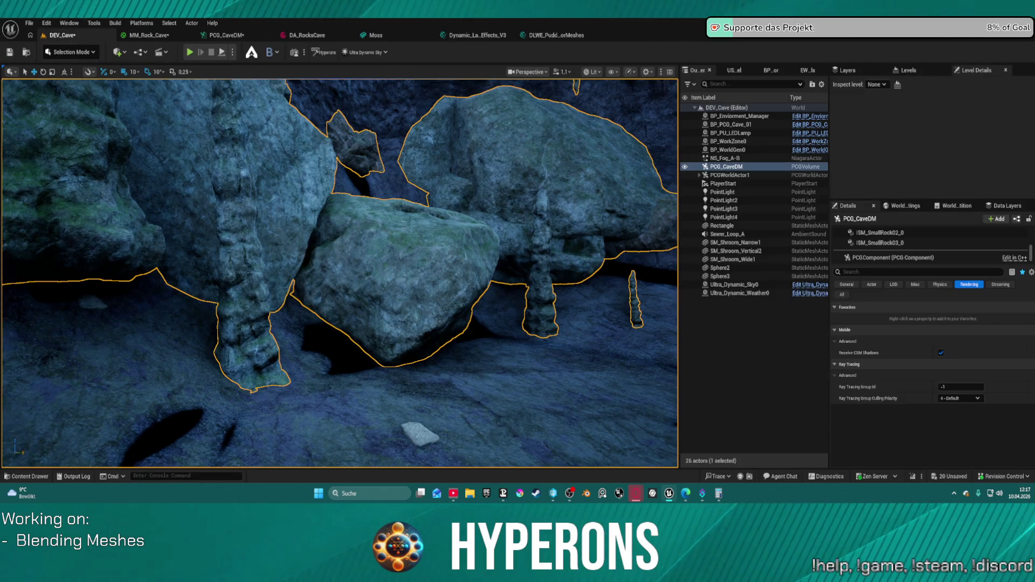
- Open the PCG_CaveDM graph from its actor, fly closer to the rocks in DEV_Cave, and play in editor
{"action": "right_click", "coordinate": [216, 165]}
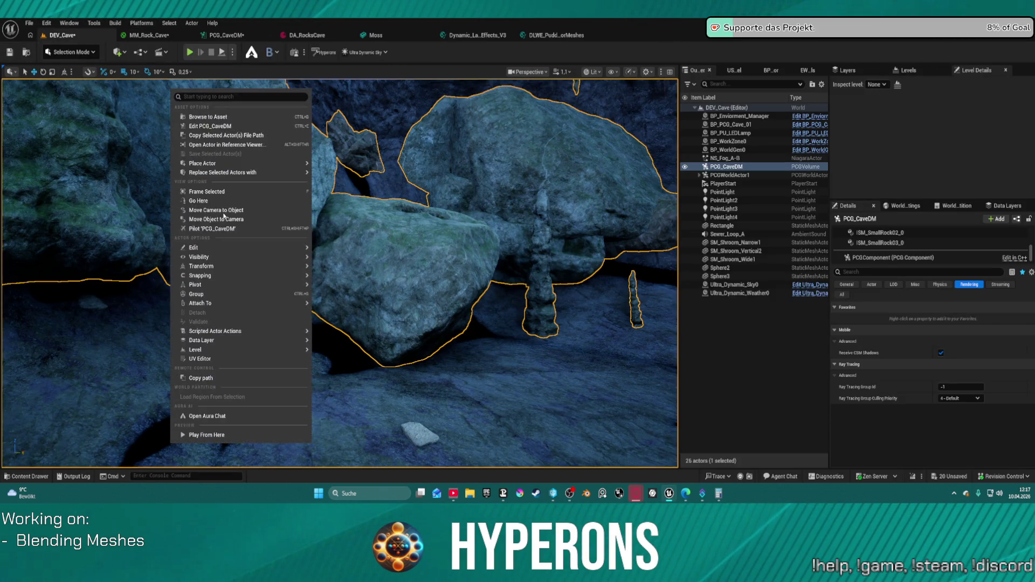
{"action": "key", "text": "ctrl+e"}
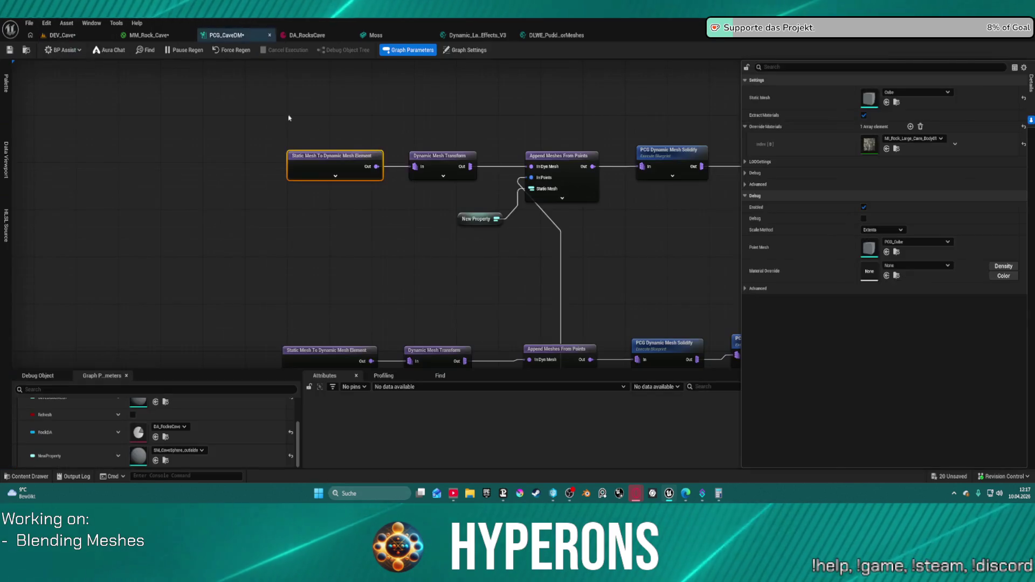
{"action": "left_click", "coordinate": [63, 37]}
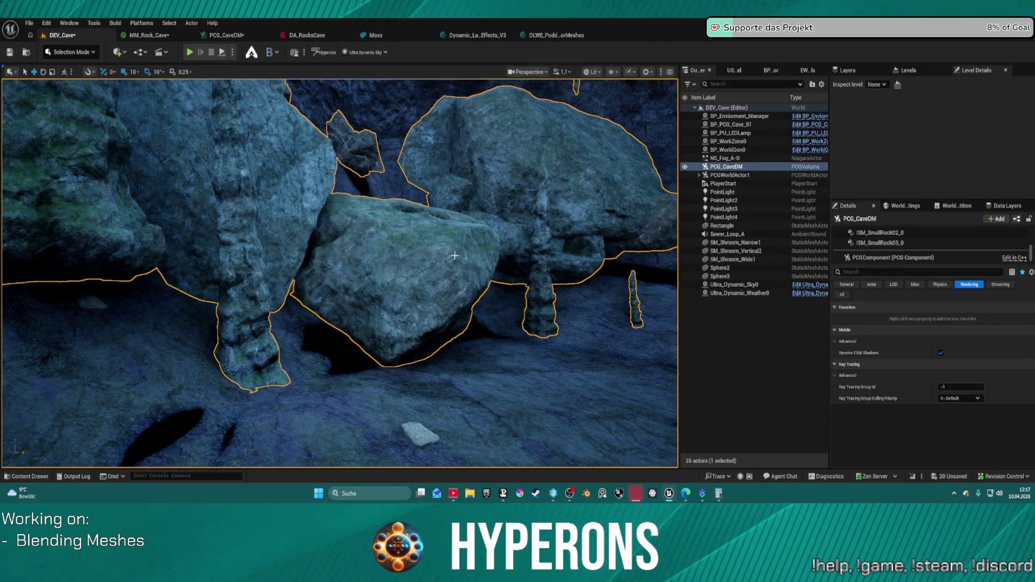
{"action": "mouse_move", "coordinate": [455, 256]}
{"action": "left_mouse_down"}
{"action": "mouse_move", "coordinate": [454, 82]}
{"action": "mouse_move", "coordinate": [455, 113]}
{"action": "left_mouse_up"}
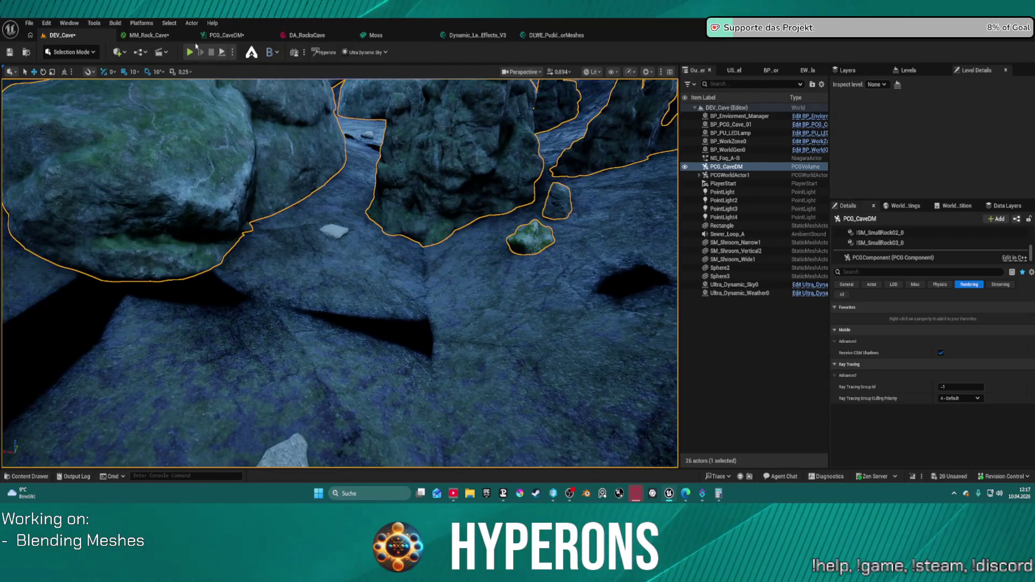
{"action": "key", "text": "alt+p"}
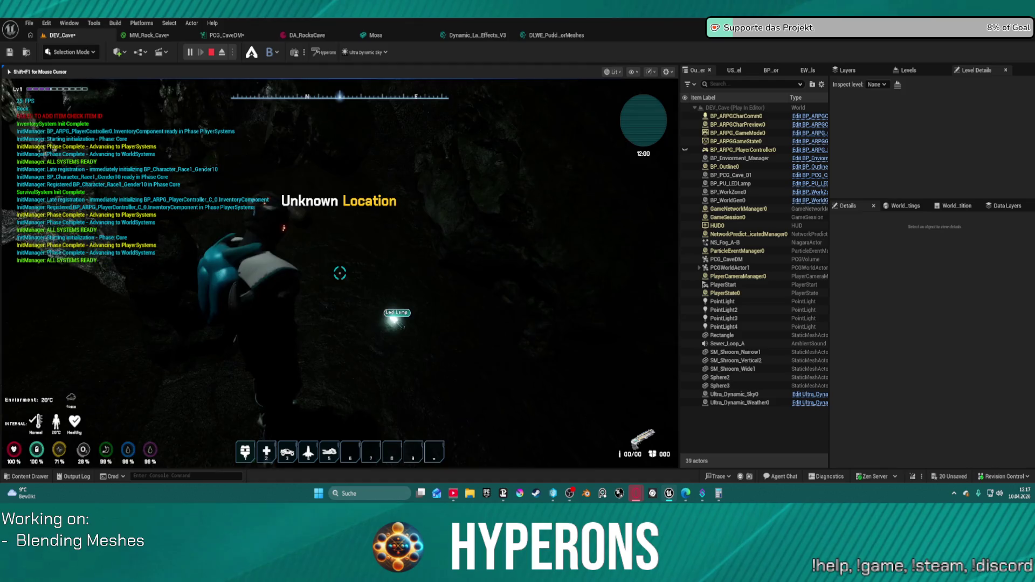
{"action": "key", "text": "w"}
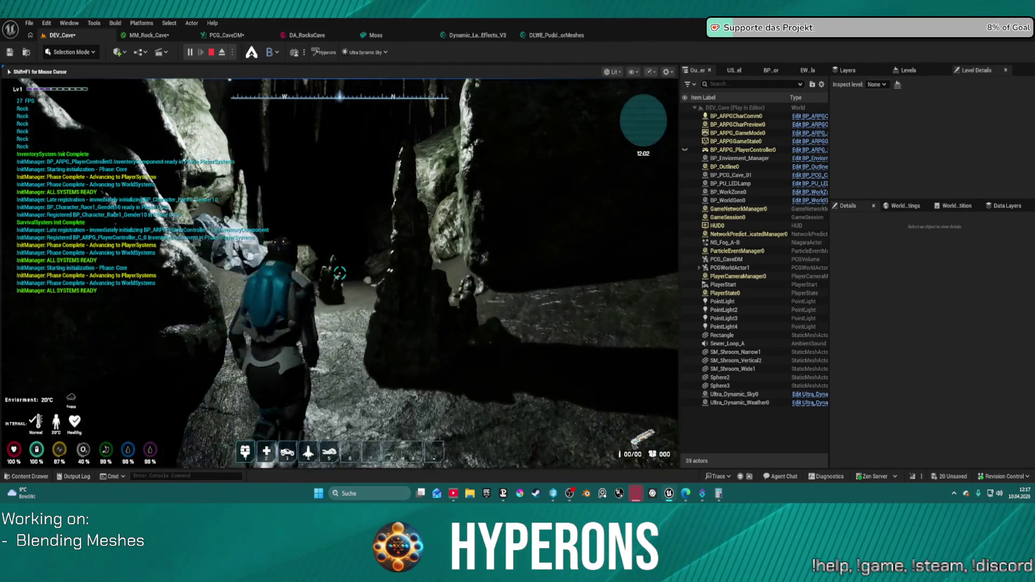
{"action": "key", "text": "w"}
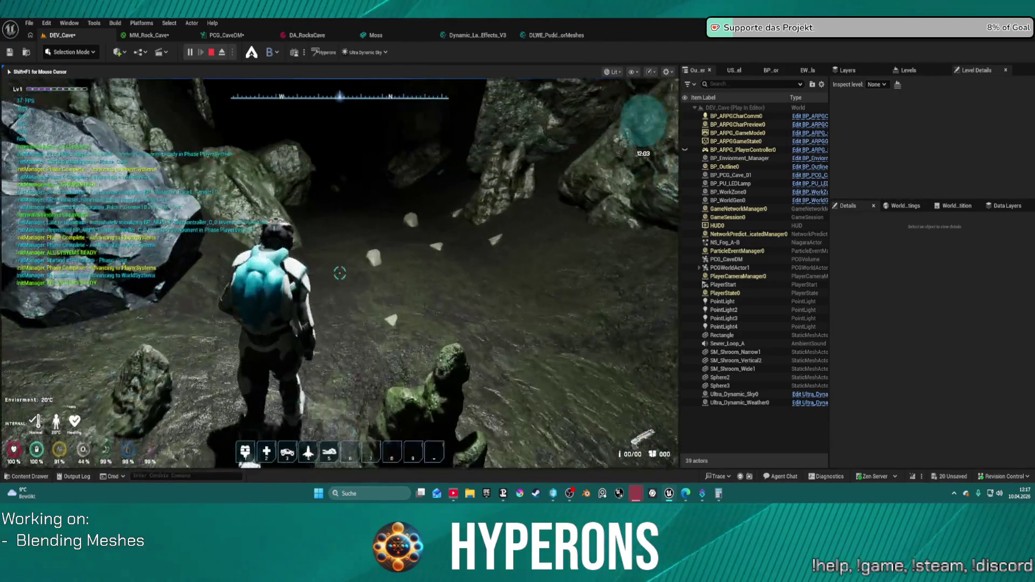
{"action": "key", "text": "w"}
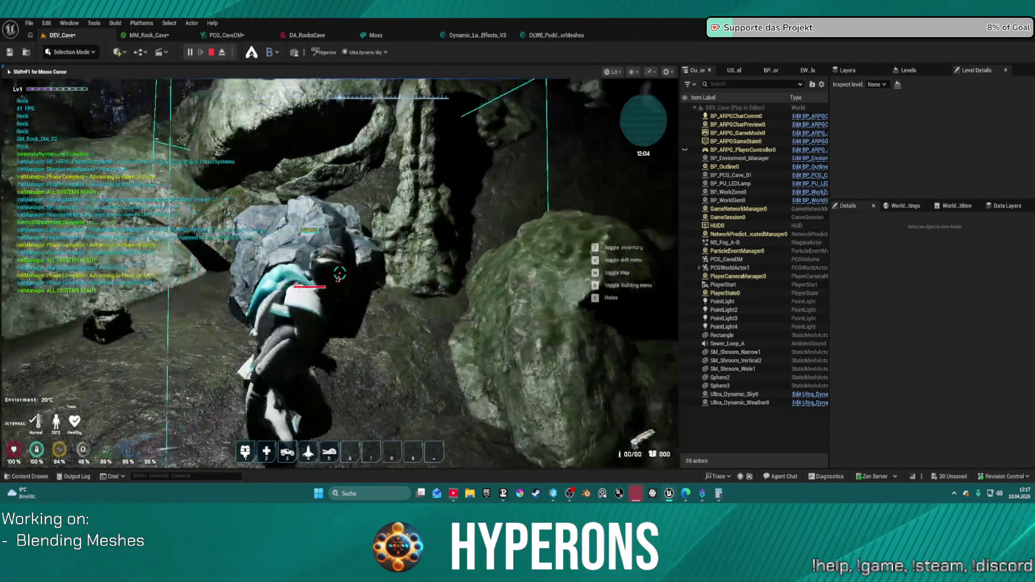
{"action": "key", "text": "w"}
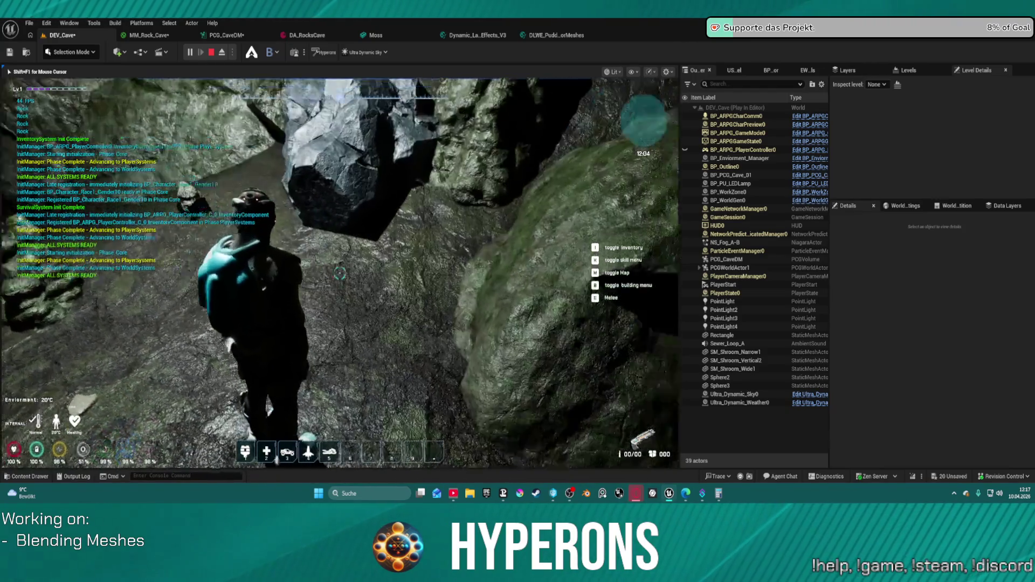
{"action": "key", "text": "w"}
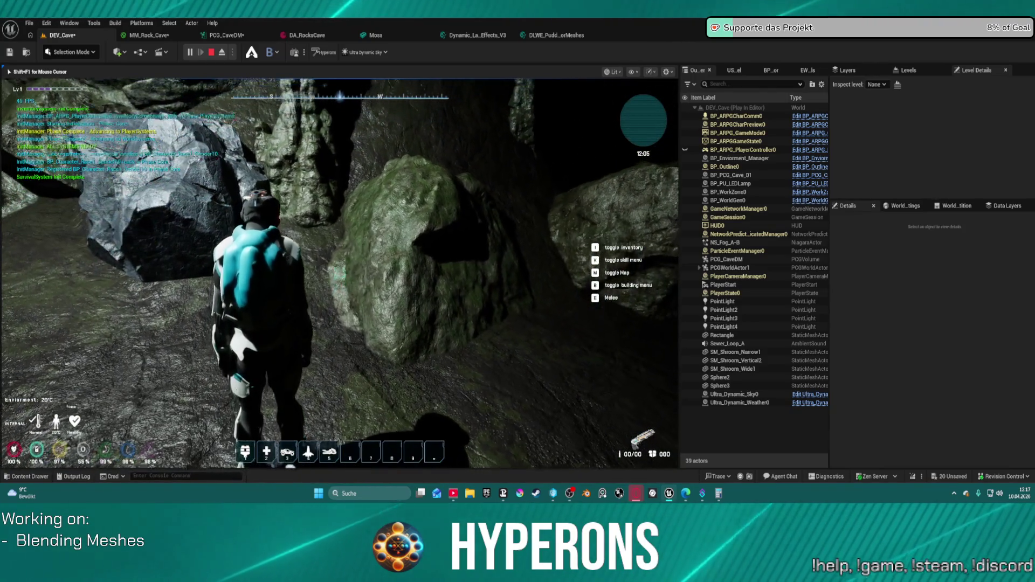
{"action": "key", "text": "w"}
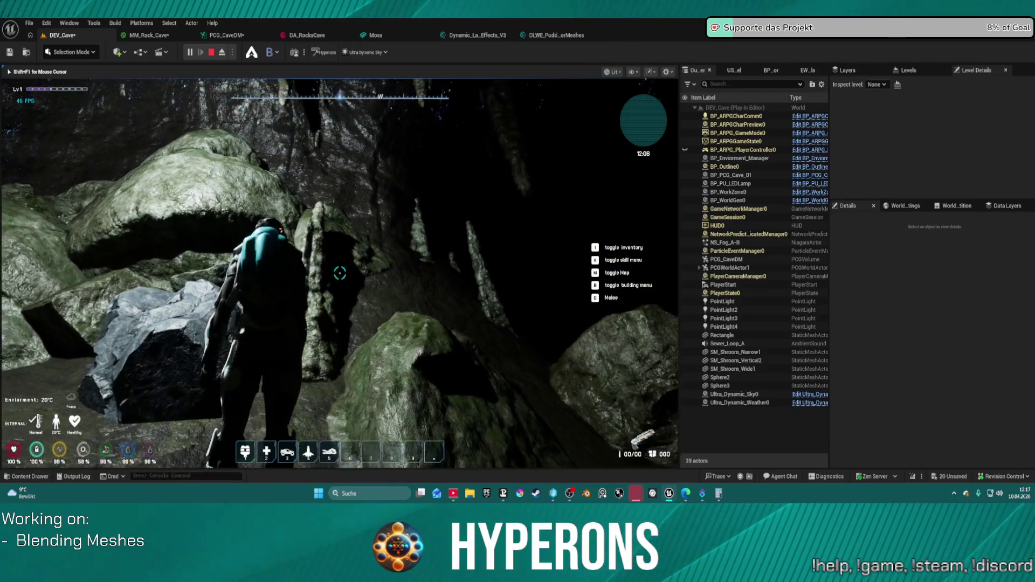
{"action": "key", "text": "Escape"}
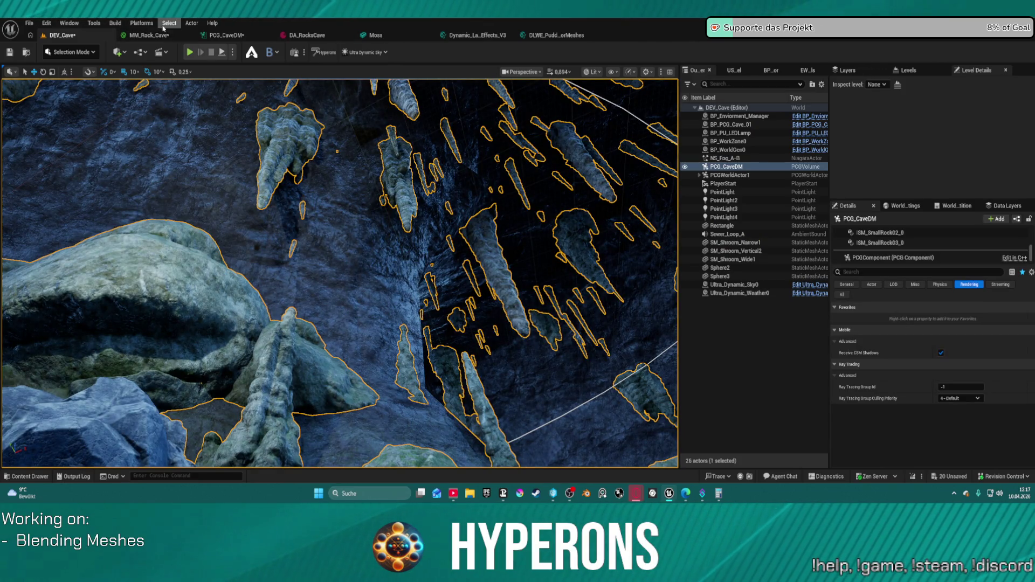
- Change the Offset Coverage constant from 0 to 10 and detach the MM_Rock_Cave editor window
{"action": "left_click", "coordinate": [159, 35]}
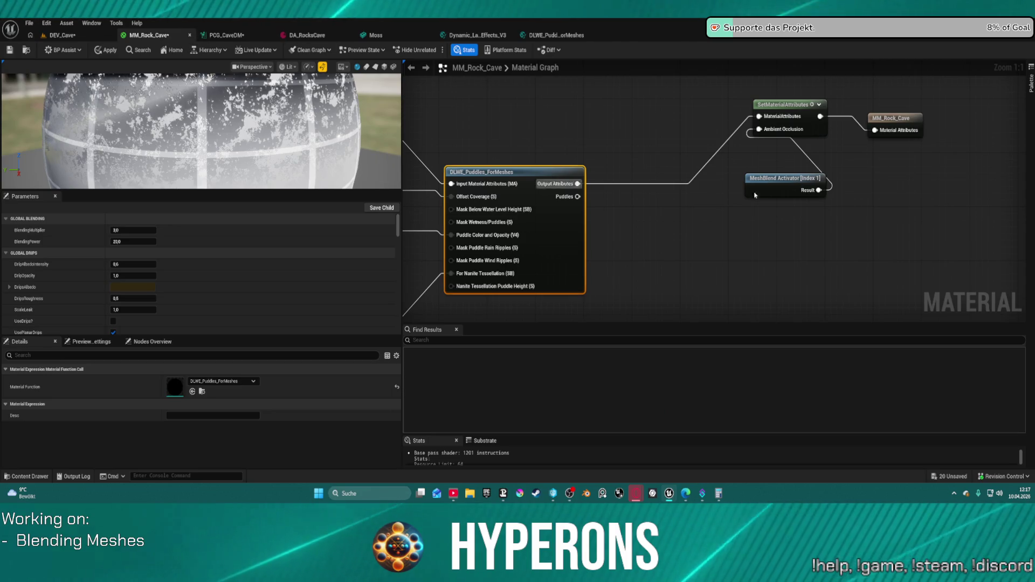
{"action": "left_click_drag", "start_coordinate": [749, 199], "coordinate": [987, 185]}
{"action": "left_click", "coordinate": [555, 189]}
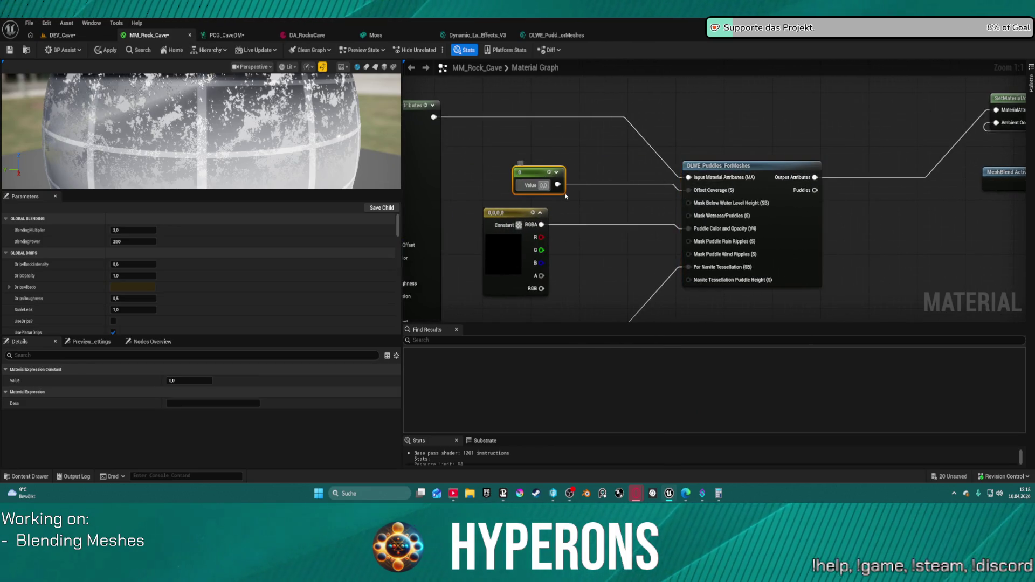
{"action": "type", "text": "1"}
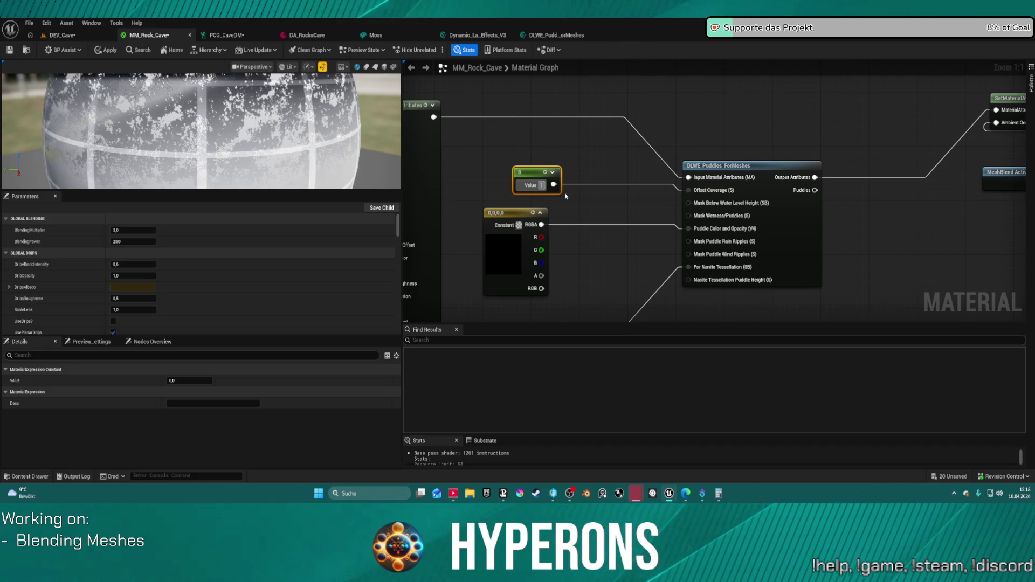
{"action": "type", "text": "0"}
{"action": "key", "text": "Return"}
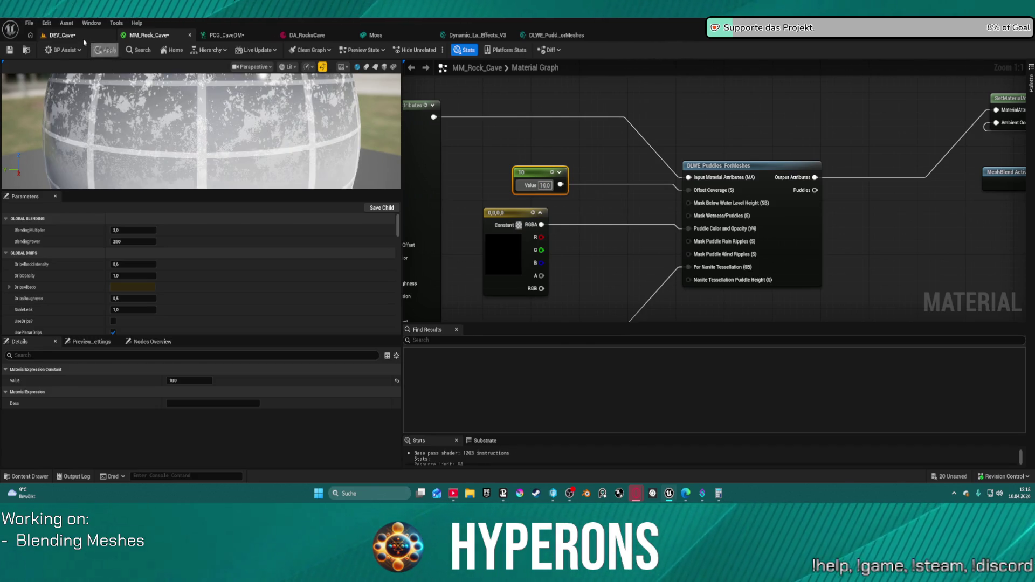
{"action": "left_click", "coordinate": [84, 38]}
{"action": "mouse_move", "coordinate": [151, 36]}
{"action": "left_mouse_down"}
{"action": "mouse_move", "coordinate": [464, 52]}
{"action": "mouse_move", "coordinate": [499, 144]}
{"action": "mouse_move", "coordinate": [1033, 146]}
{"action": "left_mouse_up"}
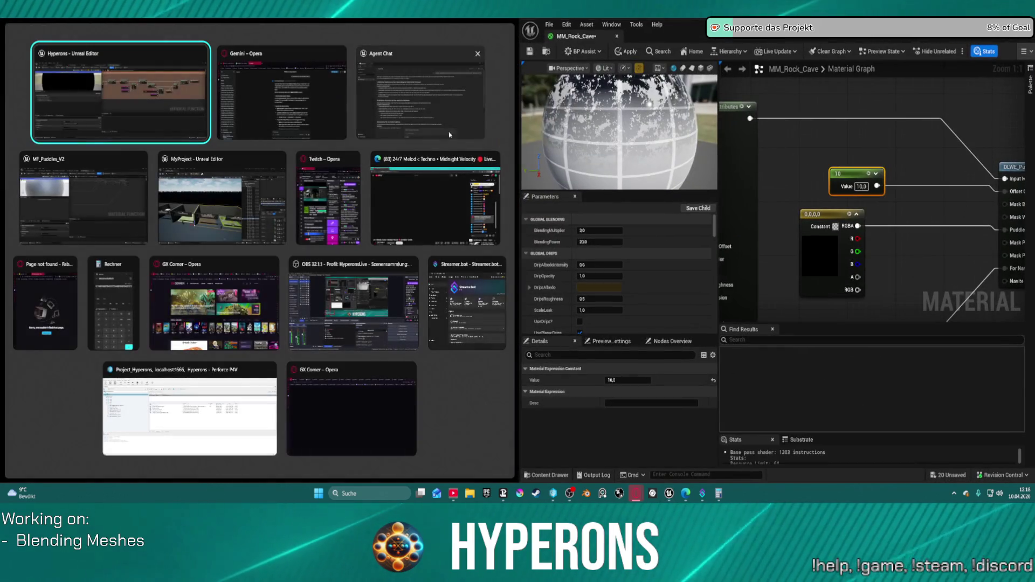
- Place the full-viewport DEV_Cave level on the left beside a widened material editor
{"action": "left_click", "coordinate": [152, 113]}
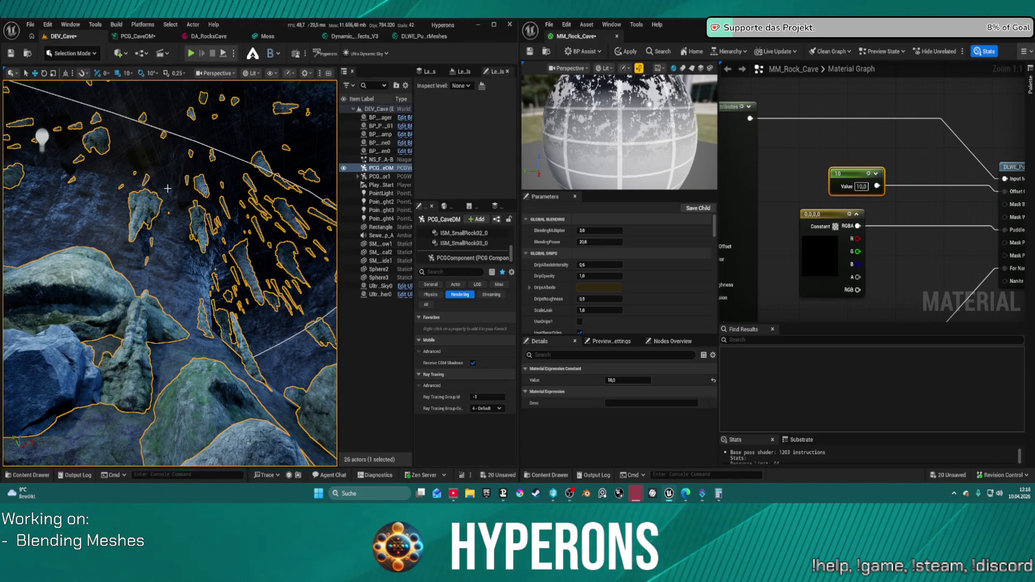
{"action": "key", "text": "F11"}
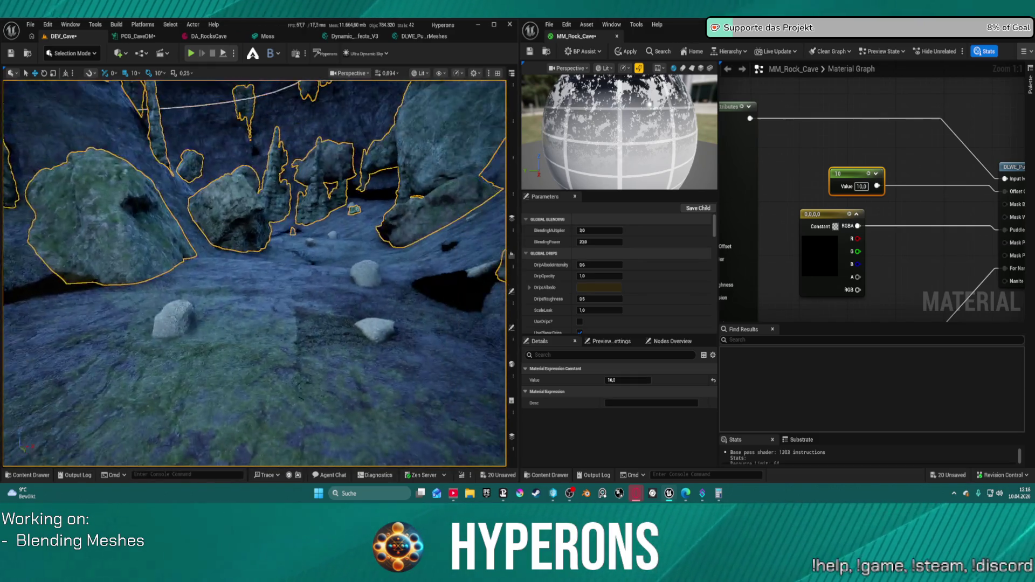
{"action": "key", "text": "w"}
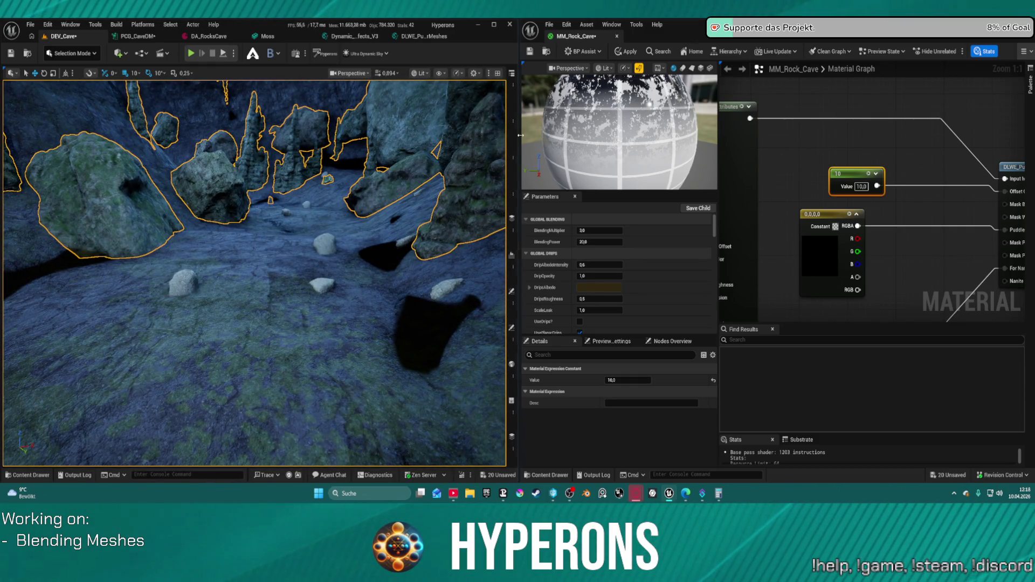
{"action": "left_click_drag", "start_coordinate": [521, 139], "coordinate": [372, 149]}
- Bring the puddles nodes into view and open the Constant4Vector's colour picker
{"action": "scroll", "coordinate": [884, 184], "scroll_direction": "down", "scroll_amount": 2}
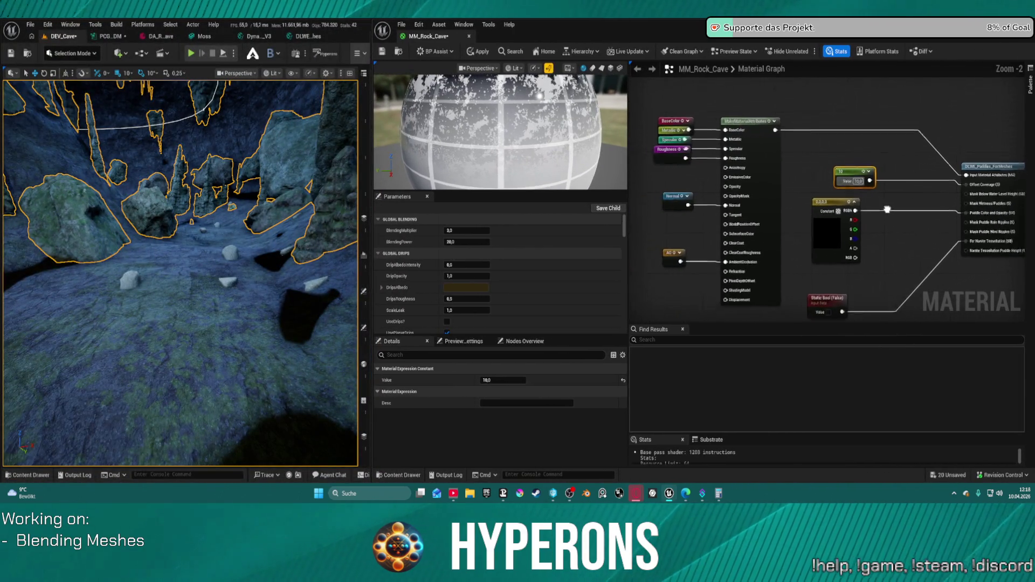
{"action": "left_click_drag", "start_coordinate": [884, 184], "coordinate": [943, 222]}
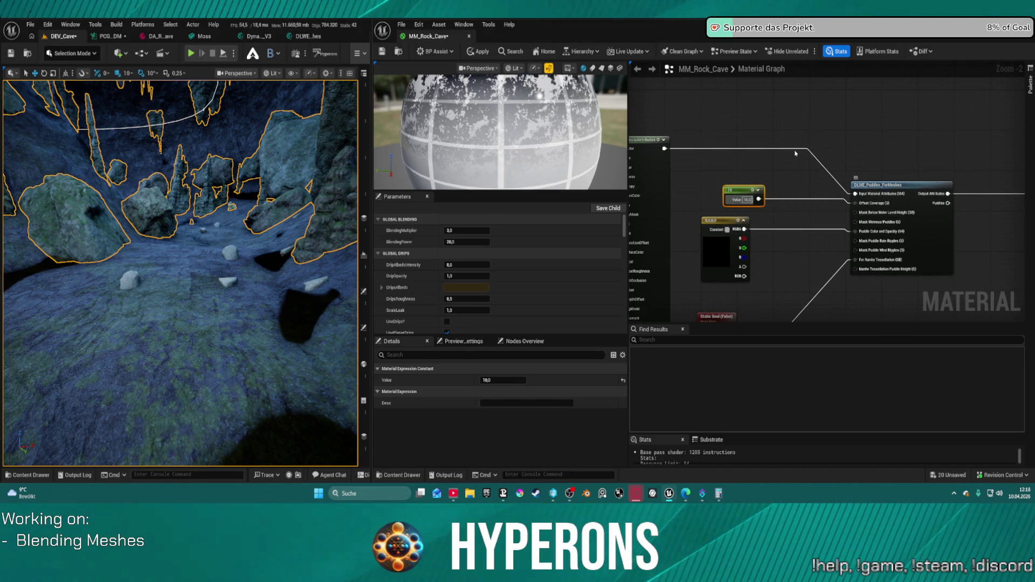
{"action": "mouse_move", "coordinate": [802, 129]}
{"action": "left_mouse_down"}
{"action": "mouse_move", "coordinate": [782, 195]}
{"action": "mouse_move", "coordinate": [787, 177]}
{"action": "left_mouse_up"}
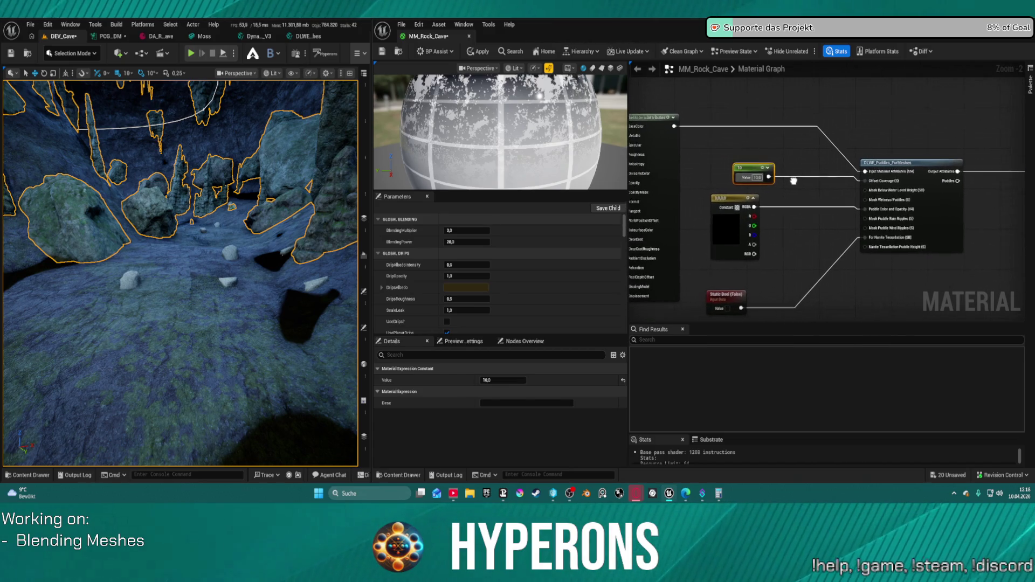
{"action": "double_click", "coordinate": [728, 227]}
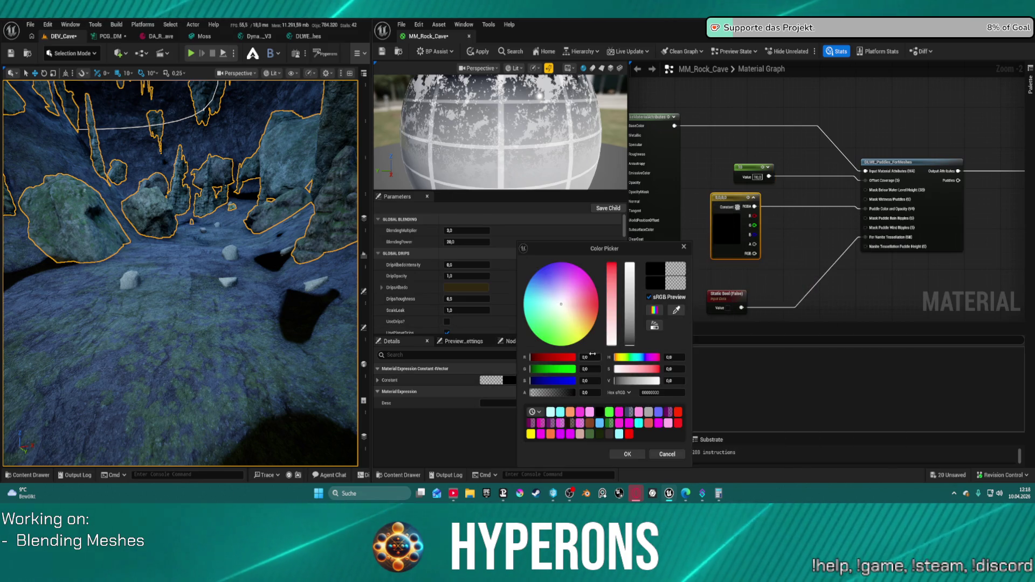
- Set the Constant4Vector alpha to 1, pick pure red (FF0000FF), and apply the material
{"action": "left_click", "coordinate": [379, 381]}
{"action": "left_click", "coordinate": [684, 246]}
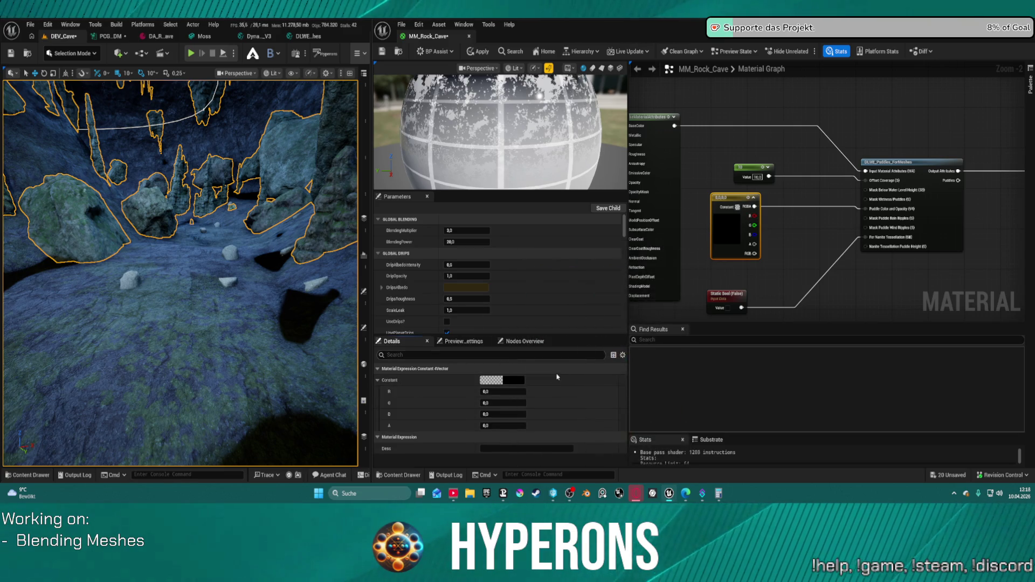
{"action": "left_click", "coordinate": [493, 425]}
{"action": "type", "text": "1"}
{"action": "key", "text": "Return"}
{"action": "left_click", "coordinate": [505, 380]}
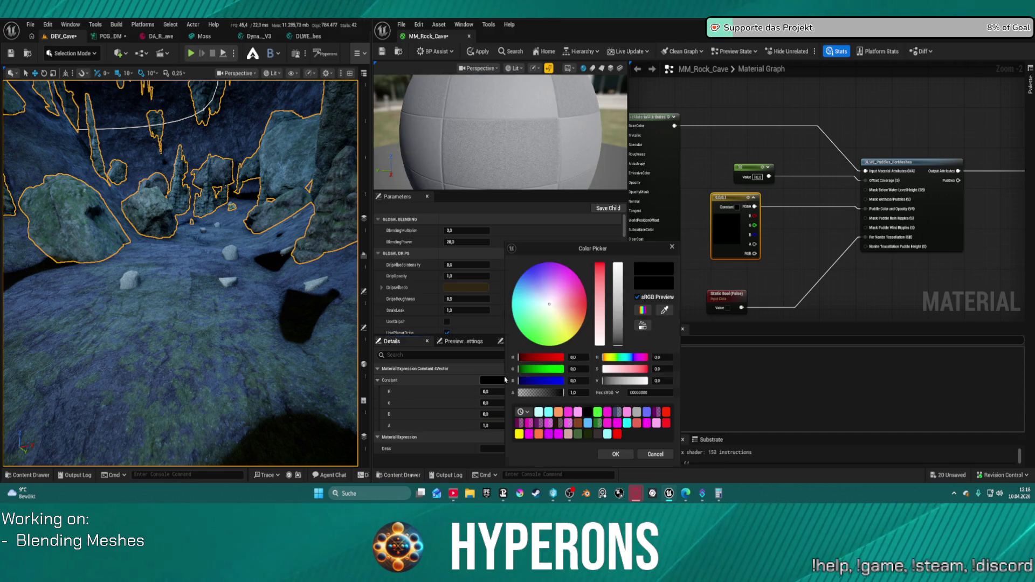
{"action": "left_click", "coordinate": [617, 434]}
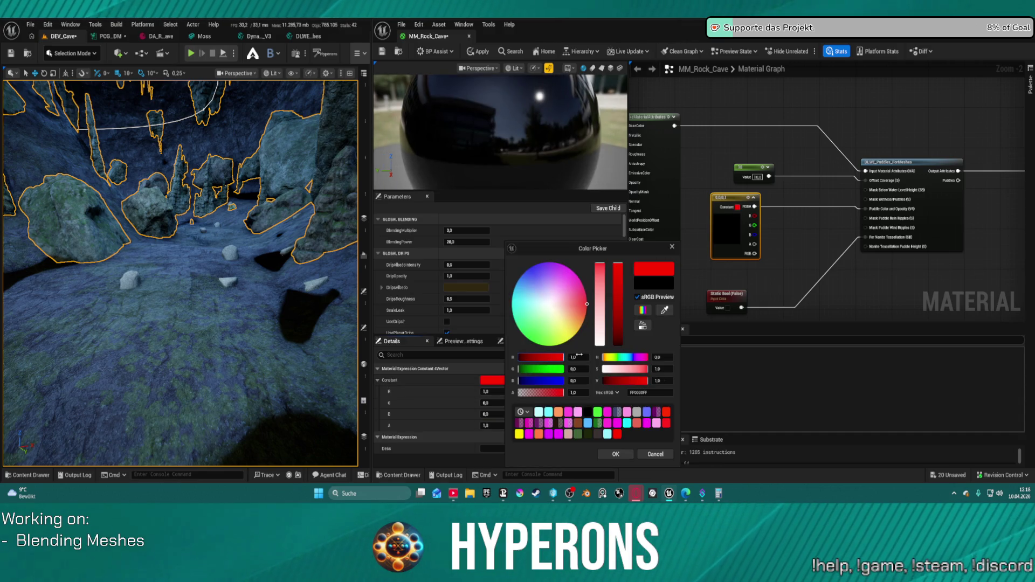
{"action": "left_click", "coordinate": [615, 455]}
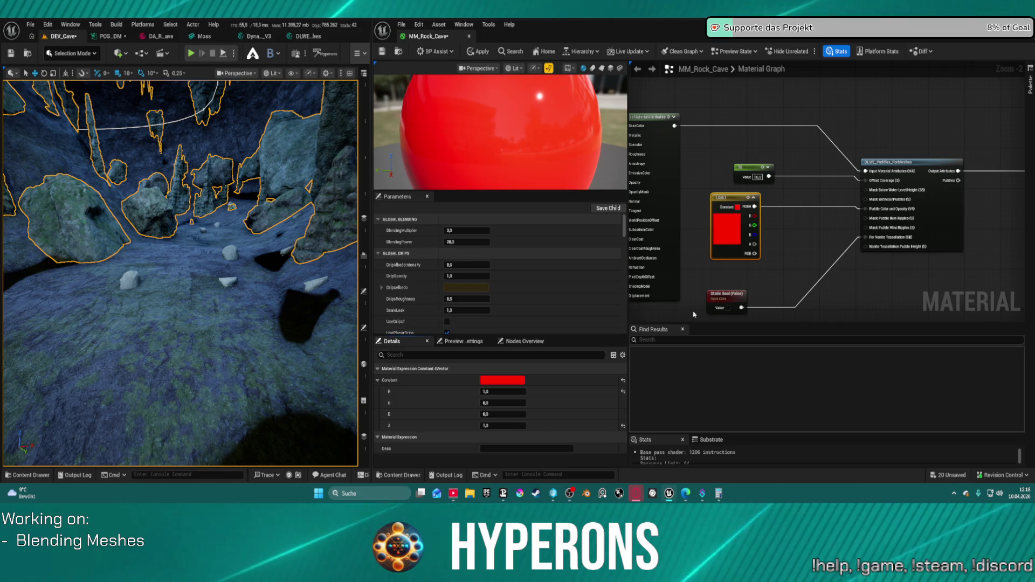
{"action": "left_click", "coordinate": [483, 52]}
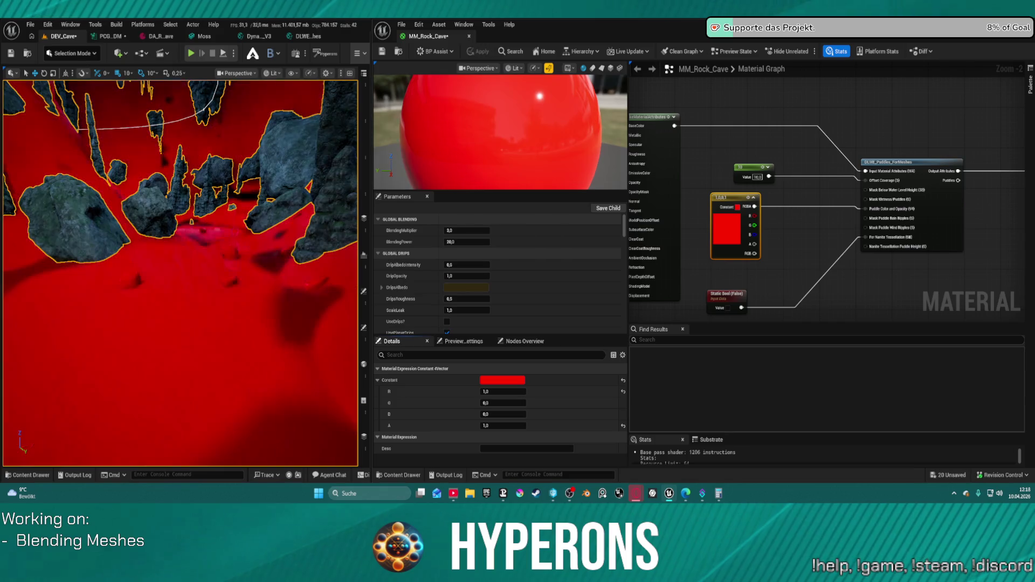
- Swing the level view toward the rocks and nudge the red Constant4Vector slightly lower
{"action": "mouse_move", "coordinate": [297, 231]}
{"action": "left_mouse_down"}
{"action": "mouse_move", "coordinate": [270, 248]}
{"action": "mouse_move", "coordinate": [291, 270]}
{"action": "mouse_move", "coordinate": [132, 335]}
{"action": "mouse_move", "coordinate": [152, 346]}
{"action": "left_mouse_up"}
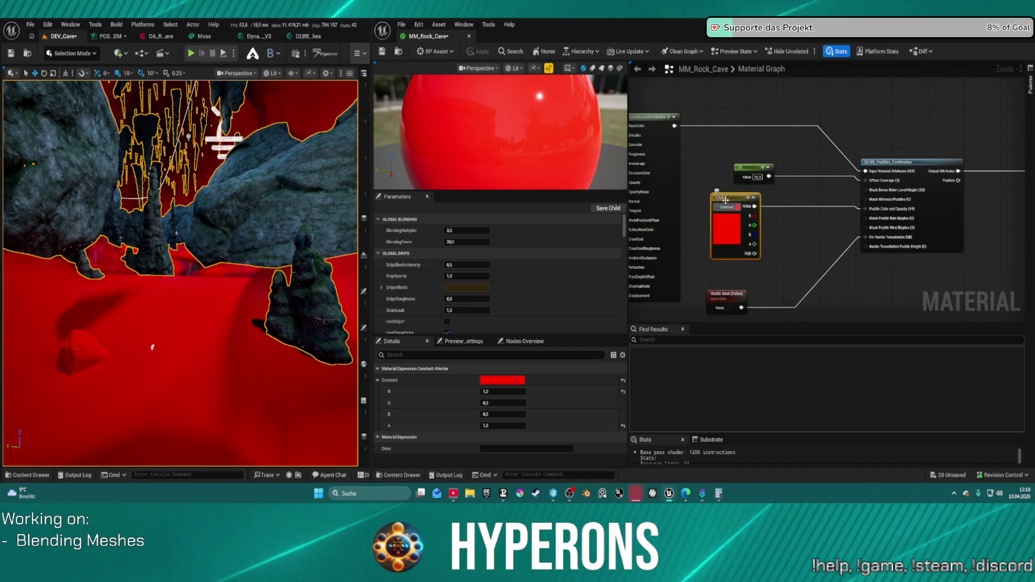
{"action": "mouse_move", "coordinate": [728, 195]}
{"action": "left_mouse_down"}
{"action": "mouse_move", "coordinate": [723, 230]}
{"action": "mouse_move", "coordinate": [723, 216]}
{"action": "left_mouse_up"}
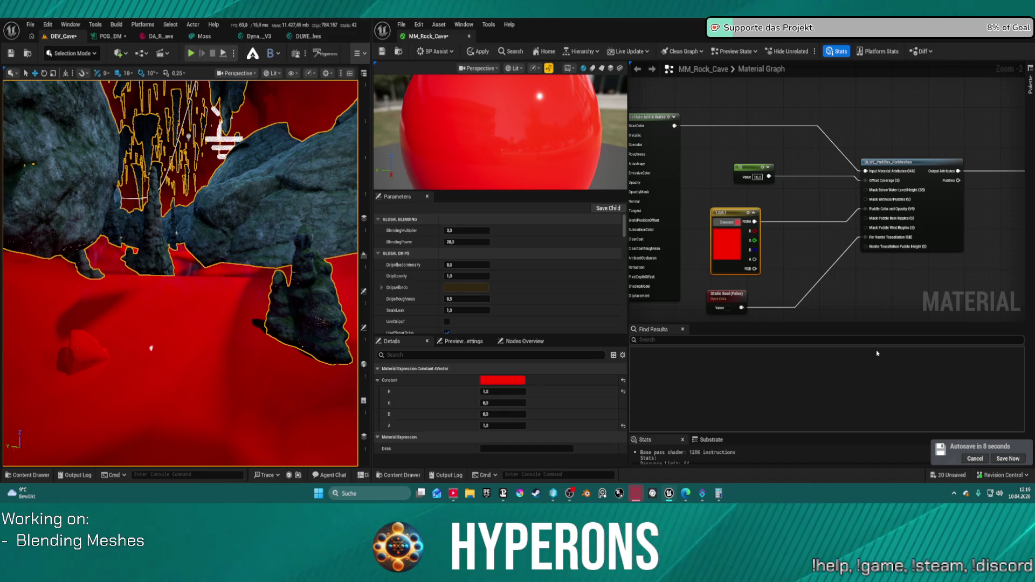
{"action": "left_click_drag", "start_coordinate": [774, 221], "coordinate": [756, 240]}
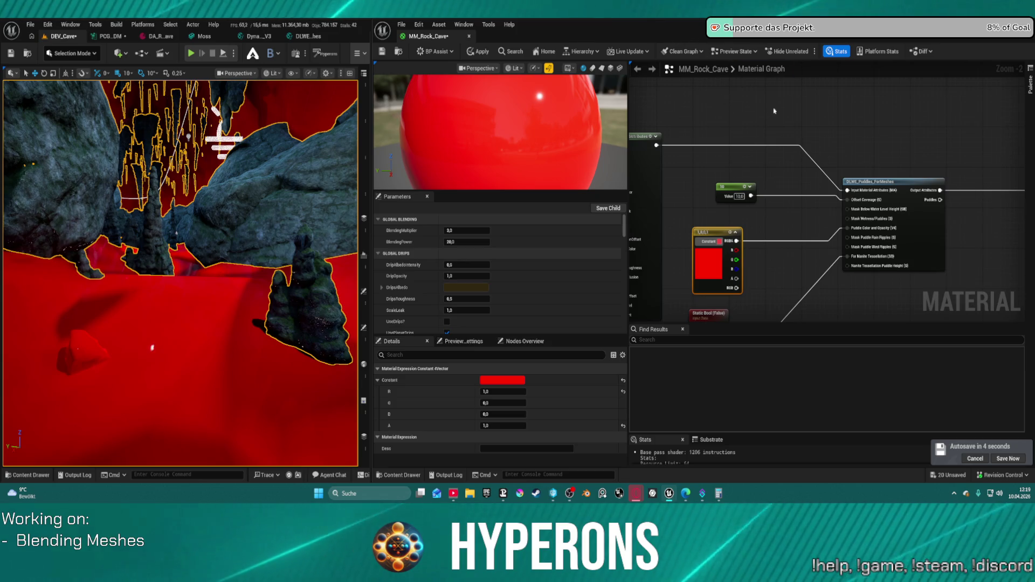
- Add a VertexNormalWS node to the graph and nudge it up and left
{"action": "right_click", "coordinate": [762, 96]}
{"action": "type", "text": "vertw"}
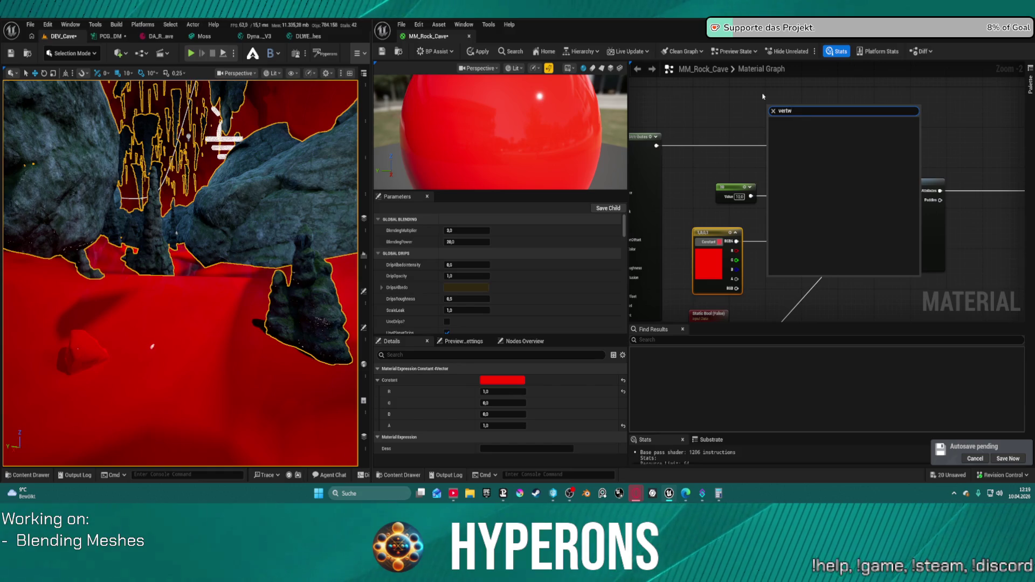
{"action": "key", "text": "BackSpace"}
{"action": "type", "text": "ex"}
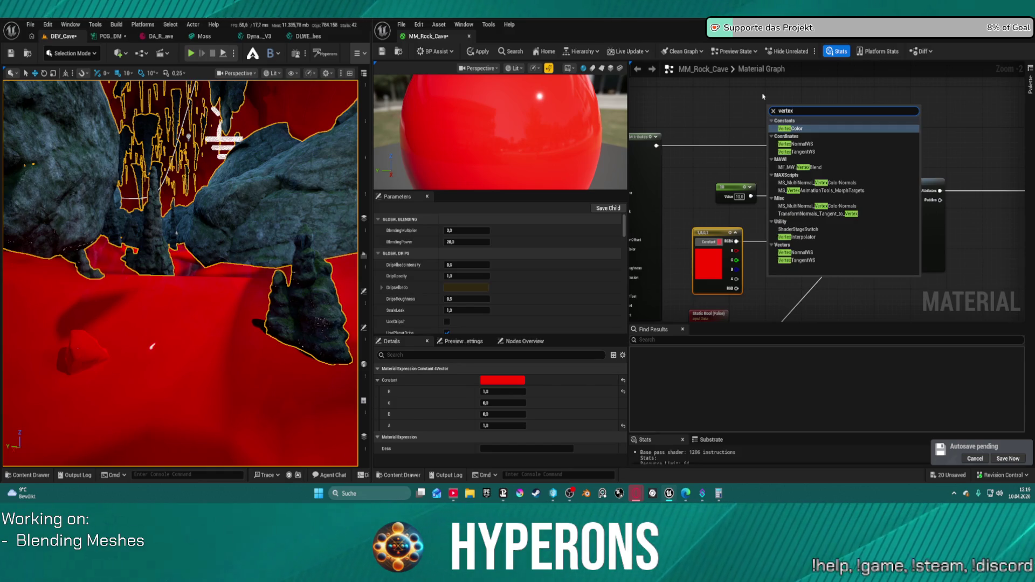
{"action": "type", "text": "no"}
{"action": "key", "text": "Return"}
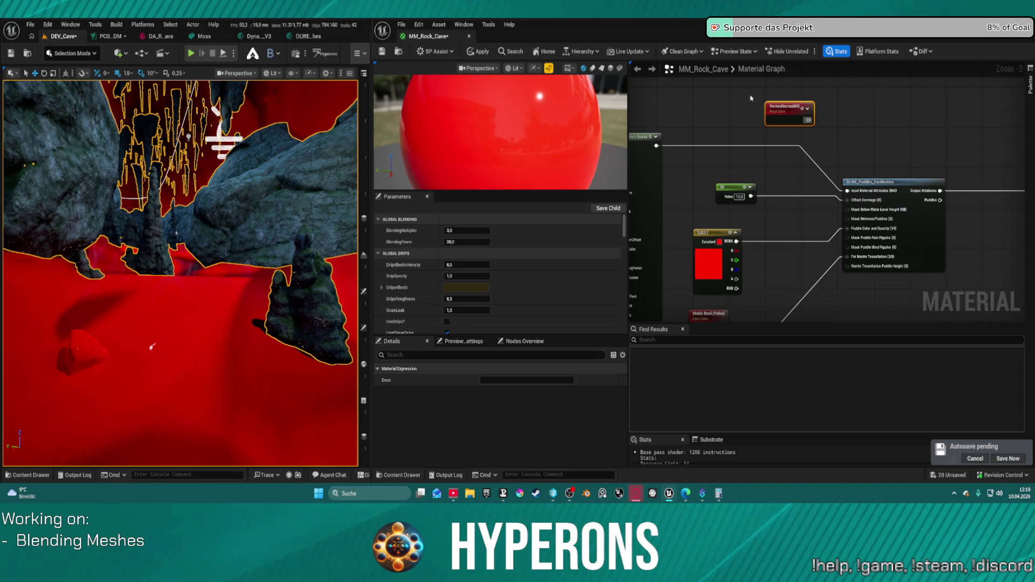
{"action": "left_click", "coordinate": [777, 101]}
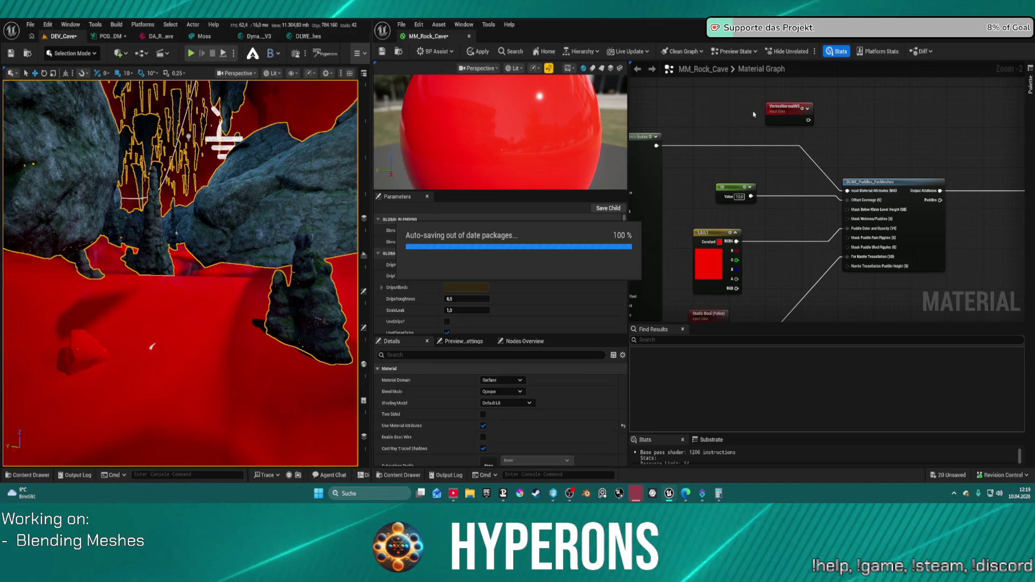
{"action": "mouse_move", "coordinate": [791, 111]}
{"action": "left_mouse_down"}
{"action": "mouse_move", "coordinate": [698, 87]}
{"action": "mouse_move", "coordinate": [775, 102]}
{"action": "left_mouse_up"}
- Feed the vertex normal into a Dot node and place a blue 0,0,1 Constant3Vector beside it
{"action": "type", "text": "dot"}
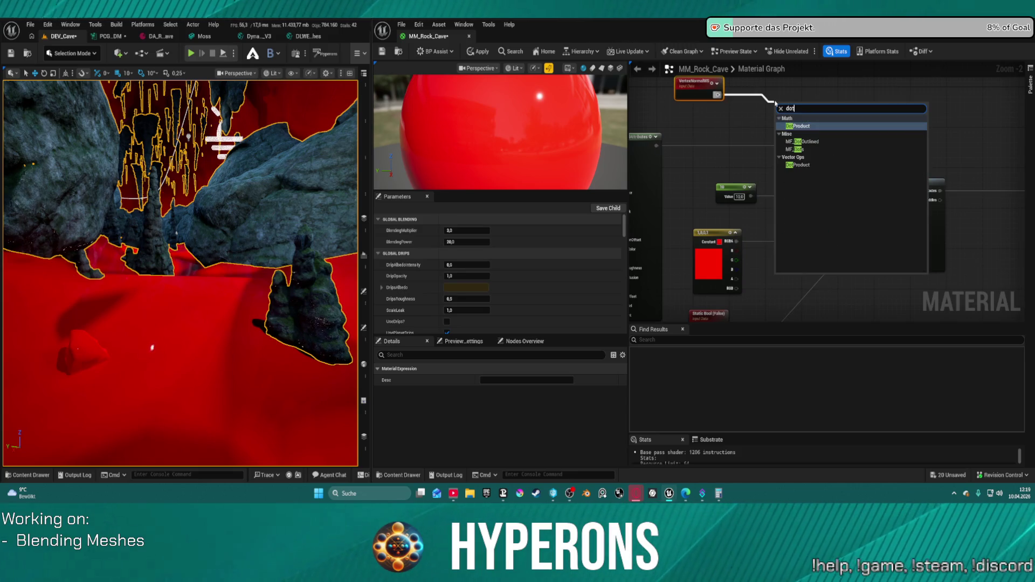
{"action": "key", "text": "Return"}
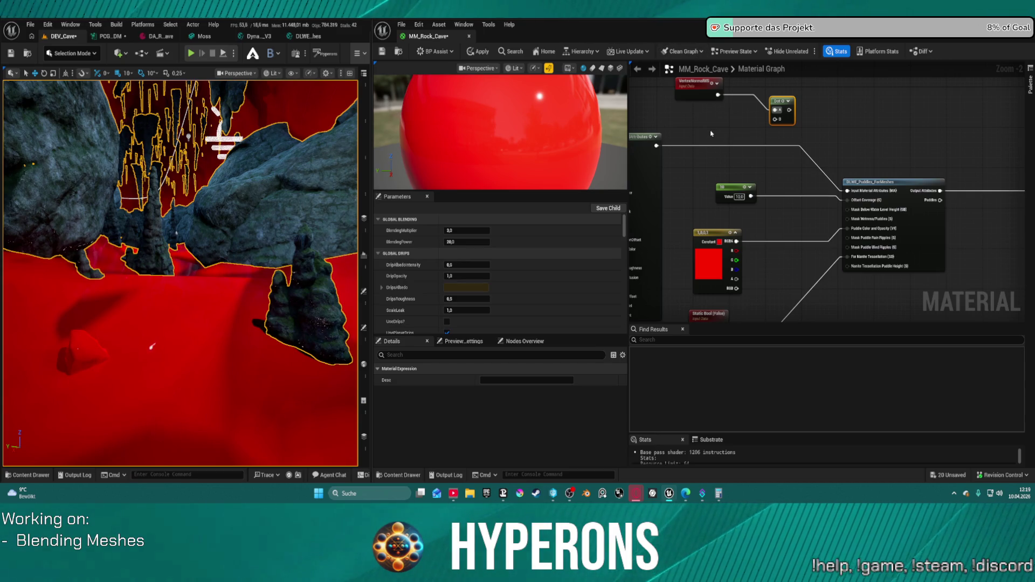
{"action": "key", "text": "3"}
{"action": "left_click", "coordinate": [711, 133]}
{"action": "mouse_move", "coordinate": [739, 134]}
{"action": "left_mouse_down"}
{"action": "mouse_move", "coordinate": [719, 118]}
{"action": "mouse_move", "coordinate": [778, 124]}
{"action": "left_mouse_up"}
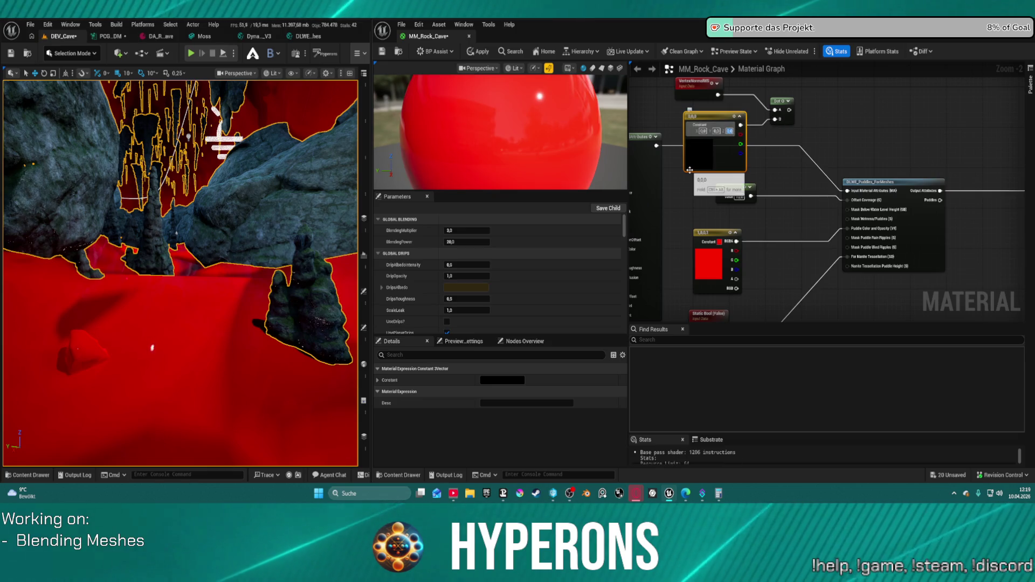
{"action": "key", "text": "Return"}
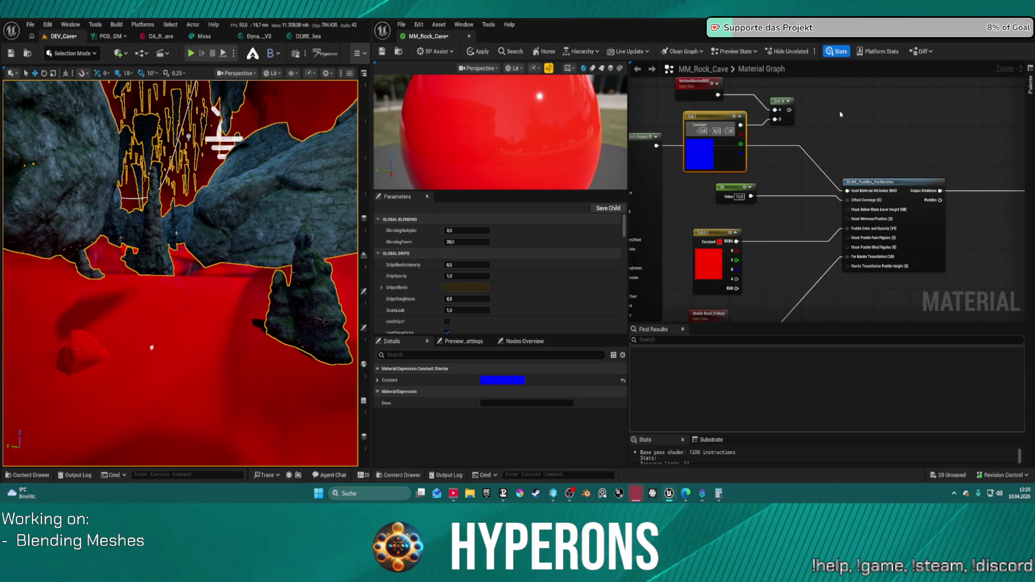
- Add a Clamp node (Min 0, Max 1) fed by the Dot result
{"action": "left_click_drag", "start_coordinate": [788, 109], "coordinate": [821, 96]}
{"action": "type", "text": "lamp"}
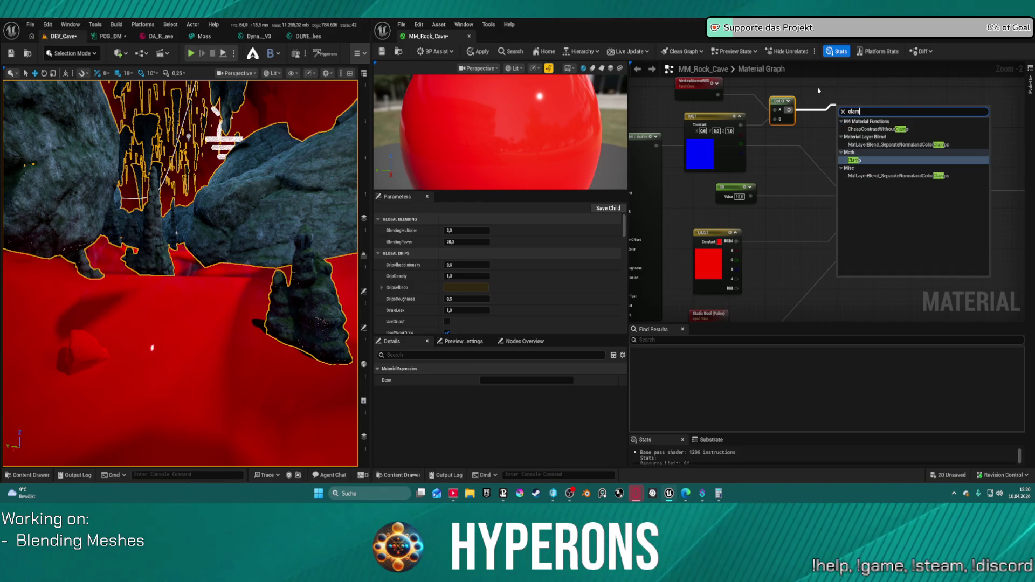
{"action": "key", "text": "Return"}
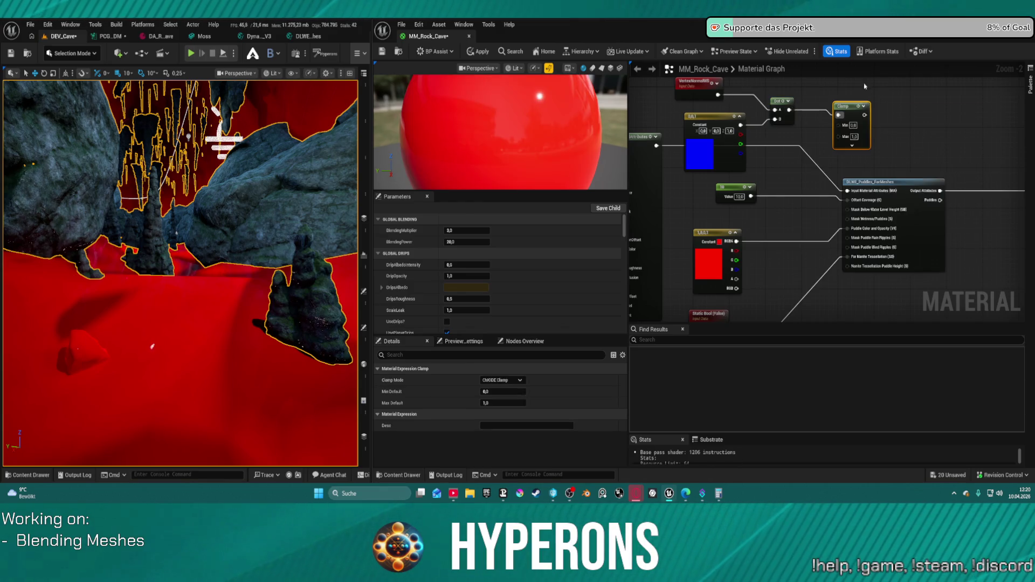
{"action": "mouse_move", "coordinate": [866, 115]}
{"action": "left_mouse_down"}
{"action": "mouse_move", "coordinate": [849, 186]}
{"action": "mouse_move", "coordinate": [853, 222]}
{"action": "left_mouse_up"}
{"action": "mouse_move", "coordinate": [864, 115]}
{"action": "left_mouse_down"}
{"action": "mouse_move", "coordinate": [910, 143]}
{"action": "mouse_move", "coordinate": [849, 213]}
{"action": "left_mouse_up"}
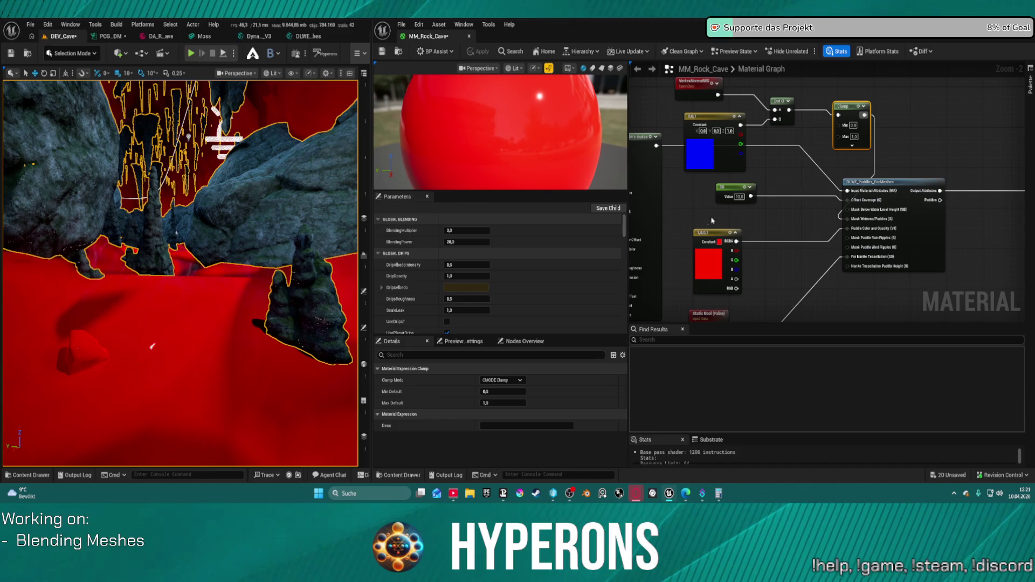
{"action": "mouse_move", "coordinate": [903, 131]}
{"action": "left_mouse_down"}
{"action": "mouse_move", "coordinate": [855, 110]}
{"action": "mouse_move", "coordinate": [856, 155]}
{"action": "left_mouse_up"}
- Add a LinearInterpolate (Lerp) node with A 0 and B 1
{"action": "right_click", "coordinate": [894, 137]}
{"action": "type", "text": "m"}
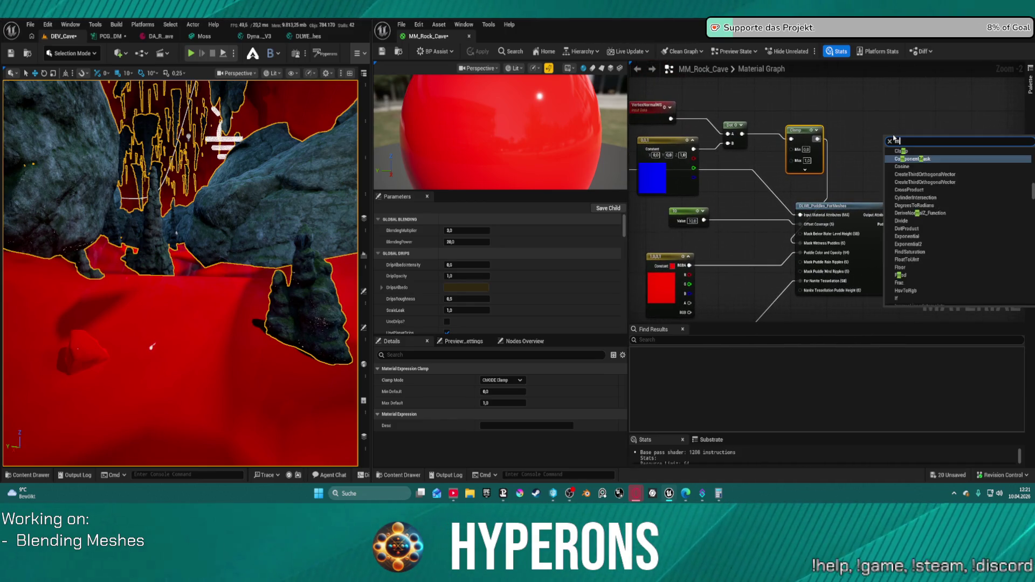
{"action": "type", "text": "elr"}
{"action": "key", "text": "BackSpace"}
{"action": "key", "text": "BackSpace"}
{"action": "key", "text": "BackSpace"}
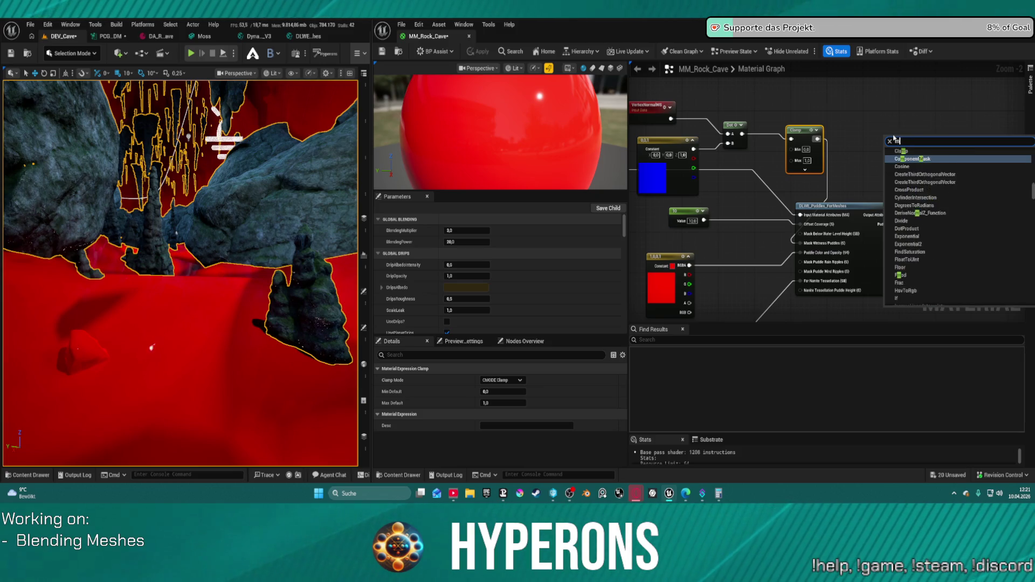
{"action": "type", "text": "lerp"}
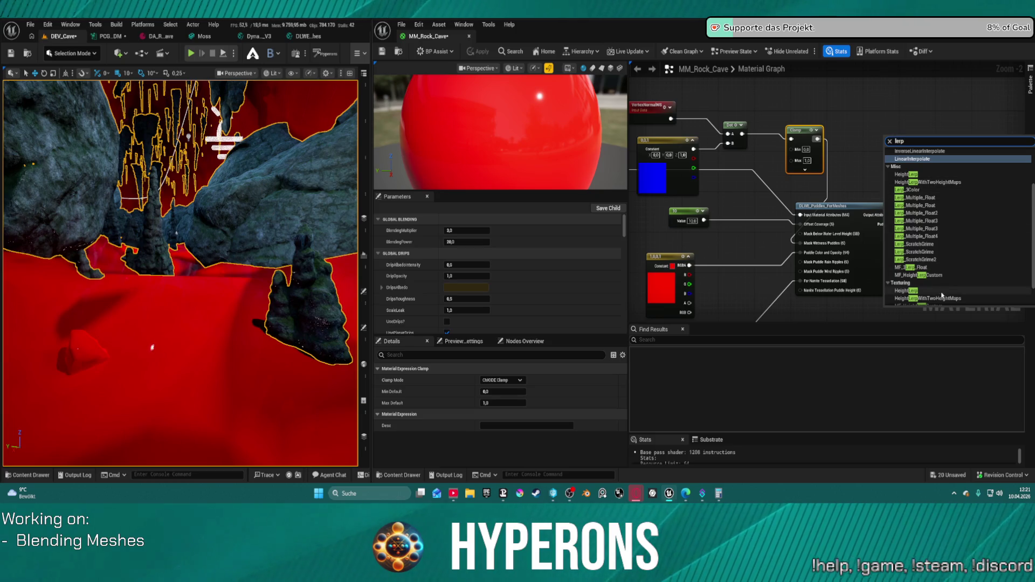
{"action": "scroll", "coordinate": [943, 214], "scroll_direction": "up", "scroll_amount": 3}
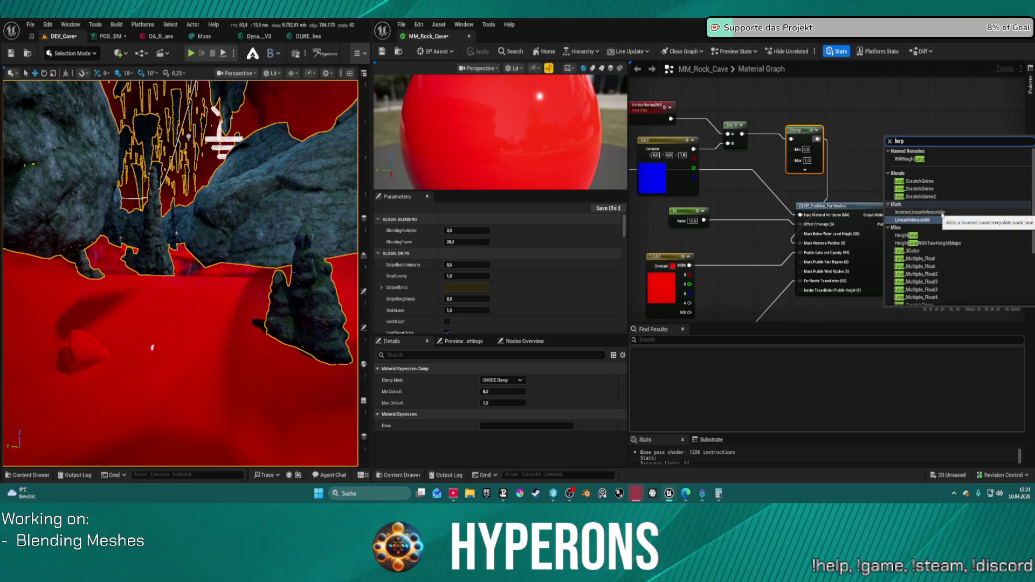
{"action": "left_click", "coordinate": [922, 220]}
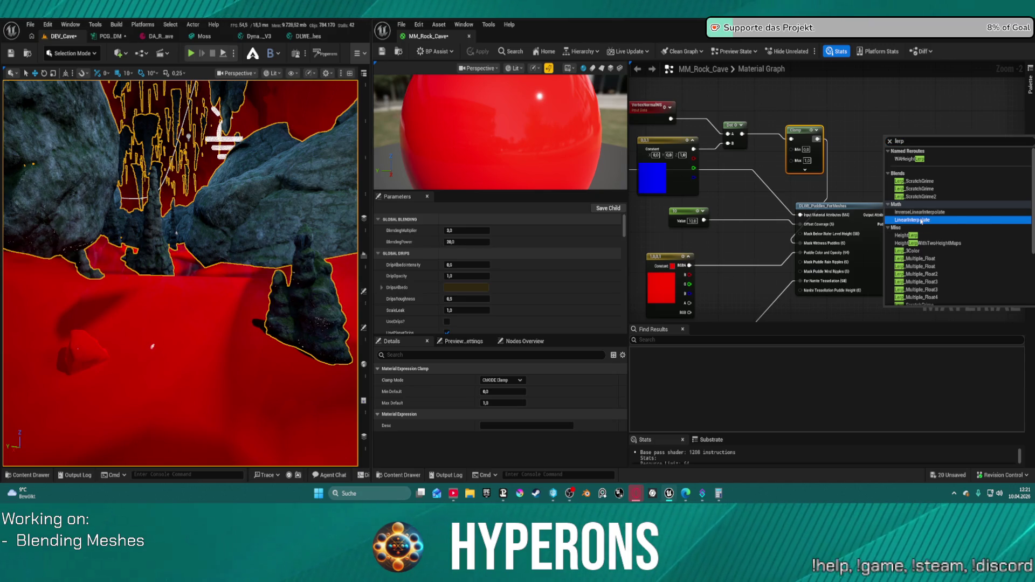
{"action": "left_click", "coordinate": [922, 220]}
- Wire Clamp into the Lerp Alpha and connect SetMaterialAttributes to the material's attributes input
{"action": "left_click_drag", "start_coordinate": [785, 133], "coordinate": [947, 119]}
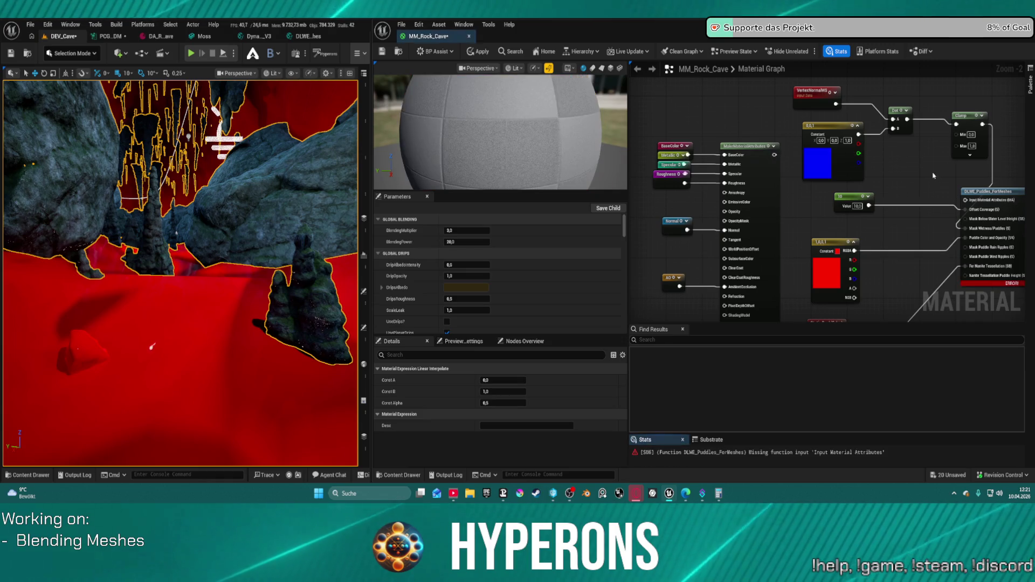
{"action": "mouse_move", "coordinate": [775, 154]}
{"action": "left_mouse_down"}
{"action": "mouse_move", "coordinate": [1017, 165]}
{"action": "mouse_move", "coordinate": [798, 145]}
{"action": "left_mouse_up"}
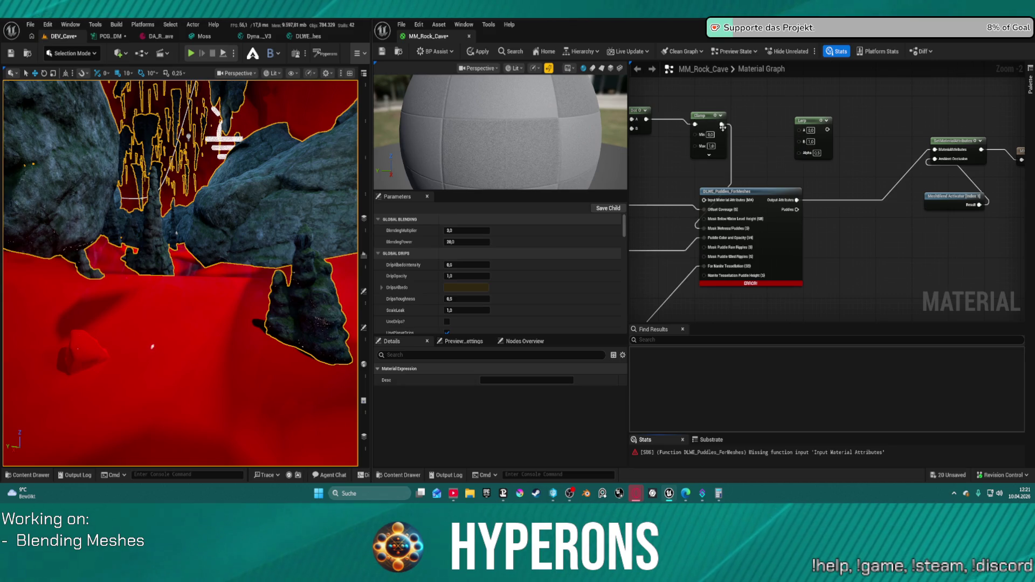
{"action": "mouse_move", "coordinate": [721, 124]}
{"action": "left_mouse_down"}
{"action": "mouse_move", "coordinate": [776, 132]}
{"action": "mouse_move", "coordinate": [799, 152]}
{"action": "mouse_move", "coordinate": [776, 153]}
{"action": "left_mouse_up"}
{"action": "mouse_move", "coordinate": [817, 149]}
{"action": "left_mouse_down"}
{"action": "mouse_move", "coordinate": [860, 157]}
{"action": "mouse_move", "coordinate": [663, 131]}
{"action": "mouse_move", "coordinate": [809, 126]}
{"action": "mouse_move", "coordinate": [781, 109]}
{"action": "mouse_move", "coordinate": [1014, 124]}
{"action": "mouse_move", "coordinate": [754, 140]}
{"action": "mouse_move", "coordinate": [833, 126]}
{"action": "mouse_move", "coordinate": [742, 125]}
{"action": "mouse_move", "coordinate": [939, 110]}
{"action": "left_mouse_up"}
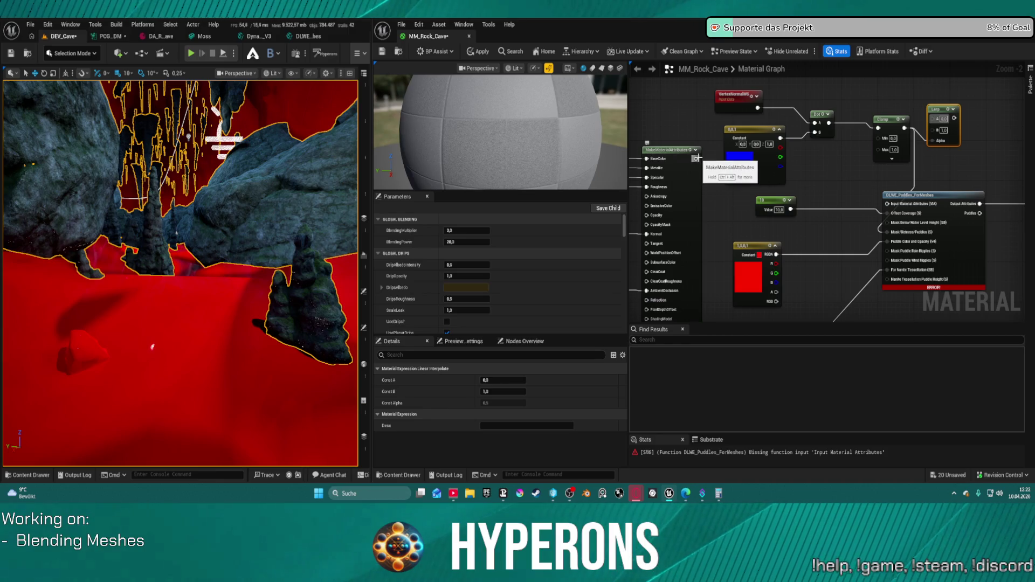
- Add a DLWE_Puddles_ForMeshes function node from the BaseColor connection
{"action": "left_click_drag", "start_coordinate": [696, 159], "coordinate": [980, 165]}
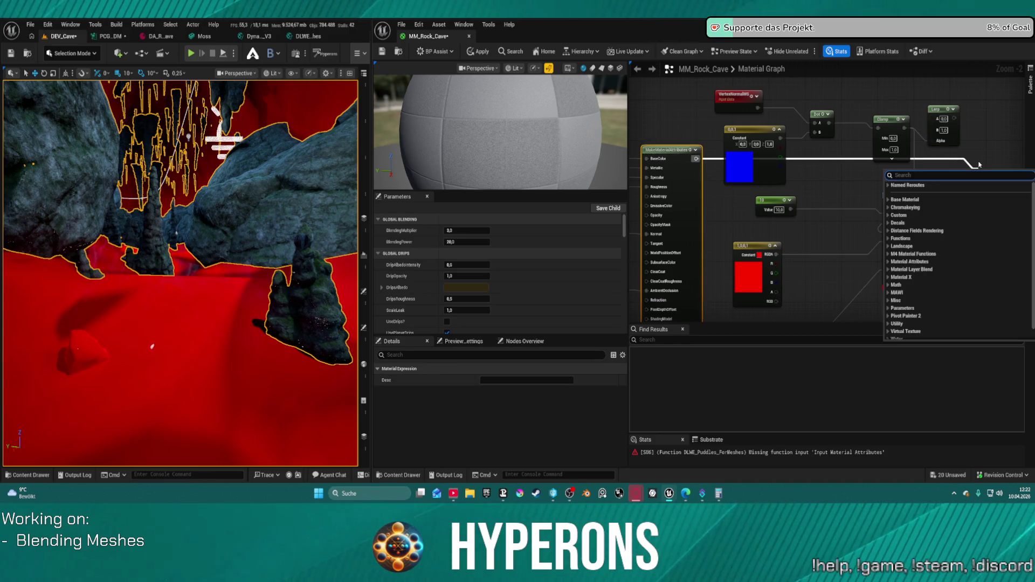
{"action": "type", "text": "puddles"}
{"action": "key", "text": "Return"}
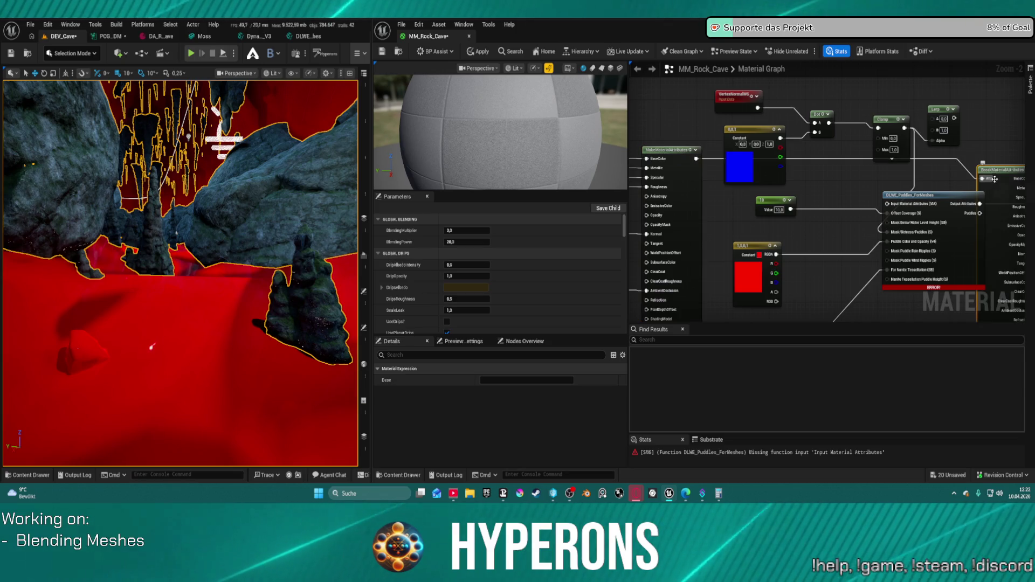
- Add a GetMaterialAttributes node off the BaseColor connection
{"action": "left_click_drag", "start_coordinate": [695, 159], "coordinate": [936, 180]}
{"action": "type", "text": "get"}
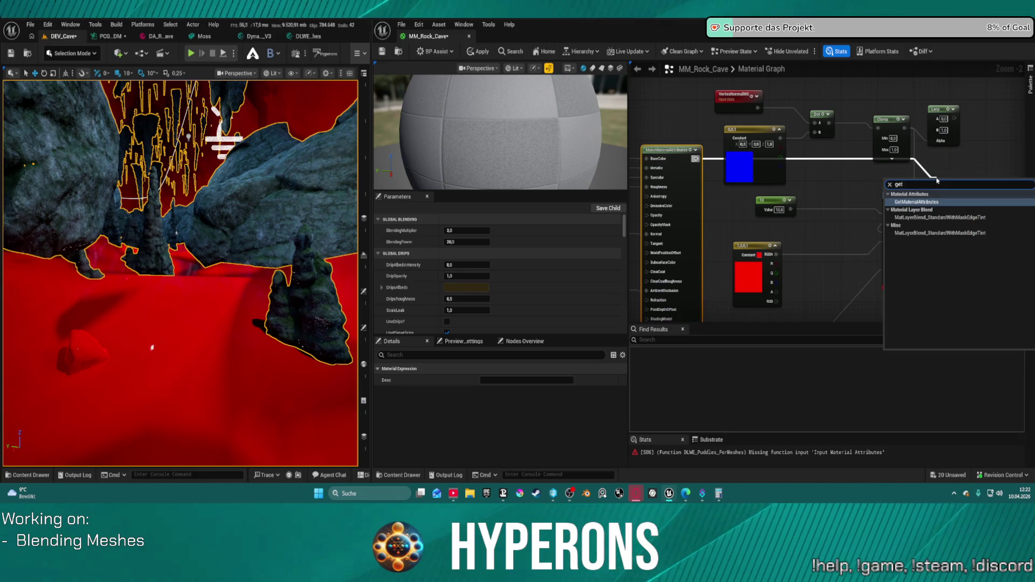
{"action": "key", "text": "Return"}
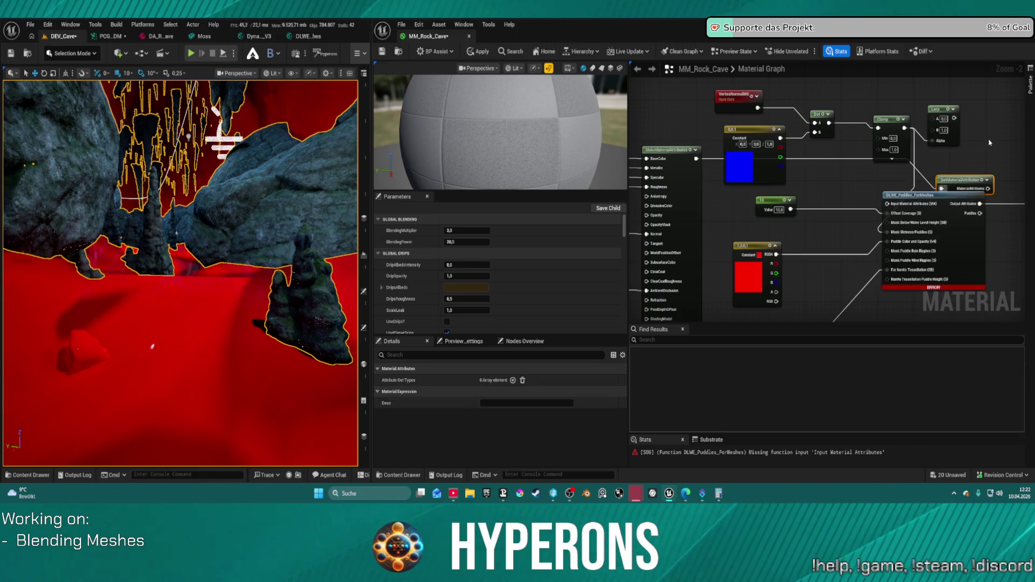
- Add a SetMaterialAttributes node with a Base Color entry and chain it into the later one
{"action": "left_click_drag", "start_coordinate": [888, 160], "coordinate": [850, 163]}
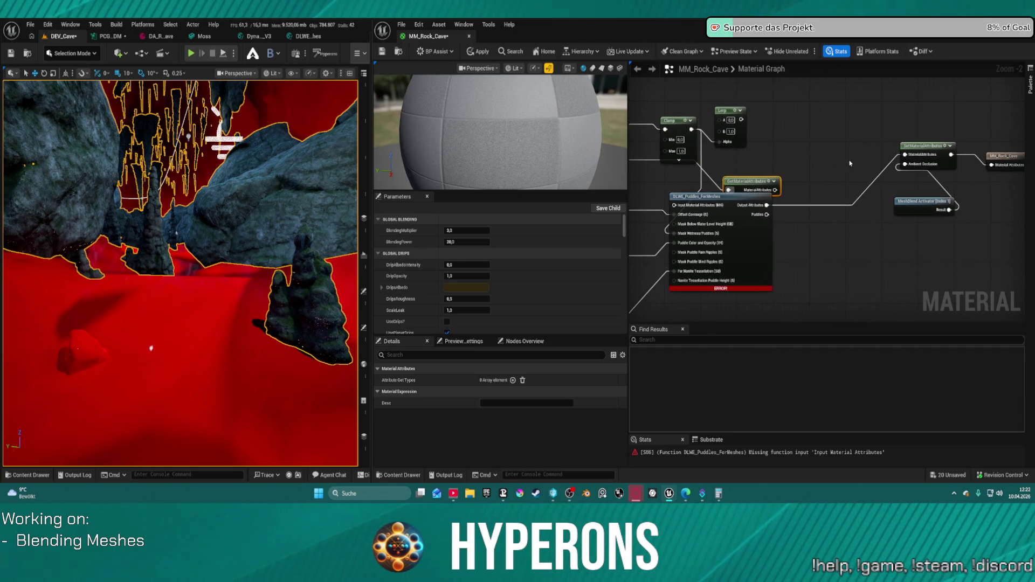
{"action": "right_click", "coordinate": [804, 150]}
{"action": "type", "text": "set"}
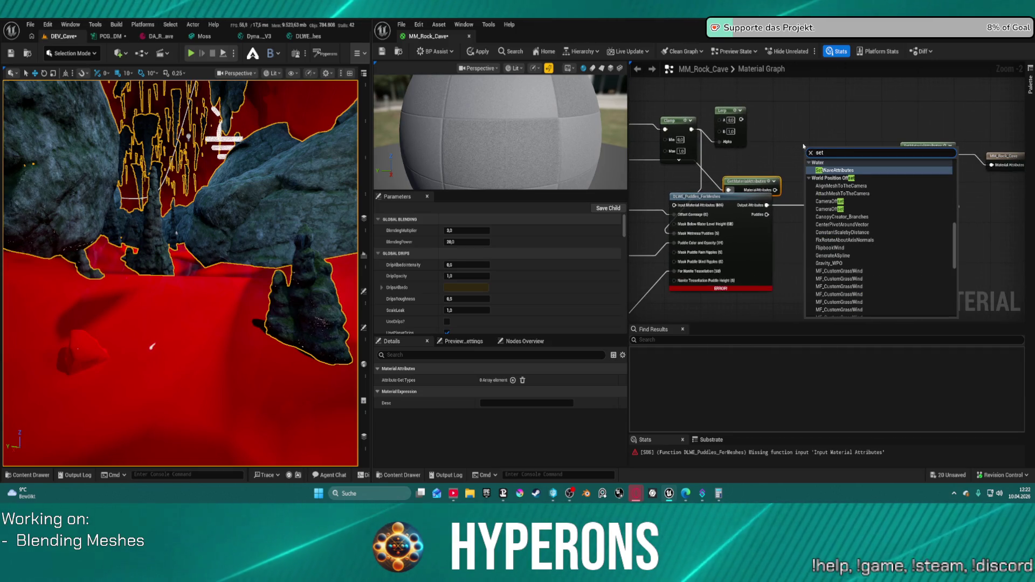
{"action": "key", "text": "BackSpace"}
{"action": "key", "text": "BackSpace"}
{"action": "key", "text": "BackSpace"}
{"action": "type", "text": "meshblend"}
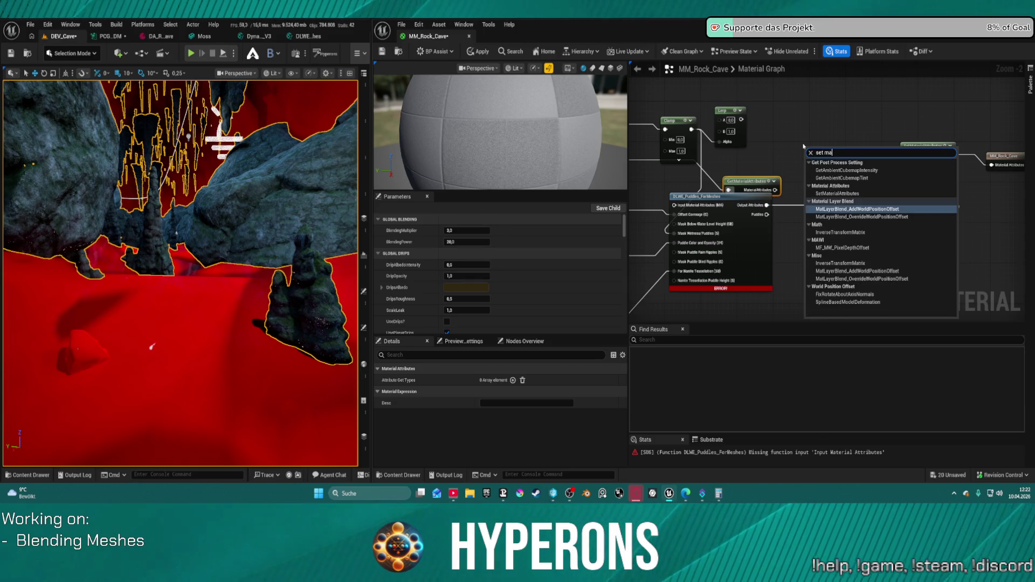
{"action": "key", "text": "Return"}
{"action": "key", "text": "ctrl+v"}
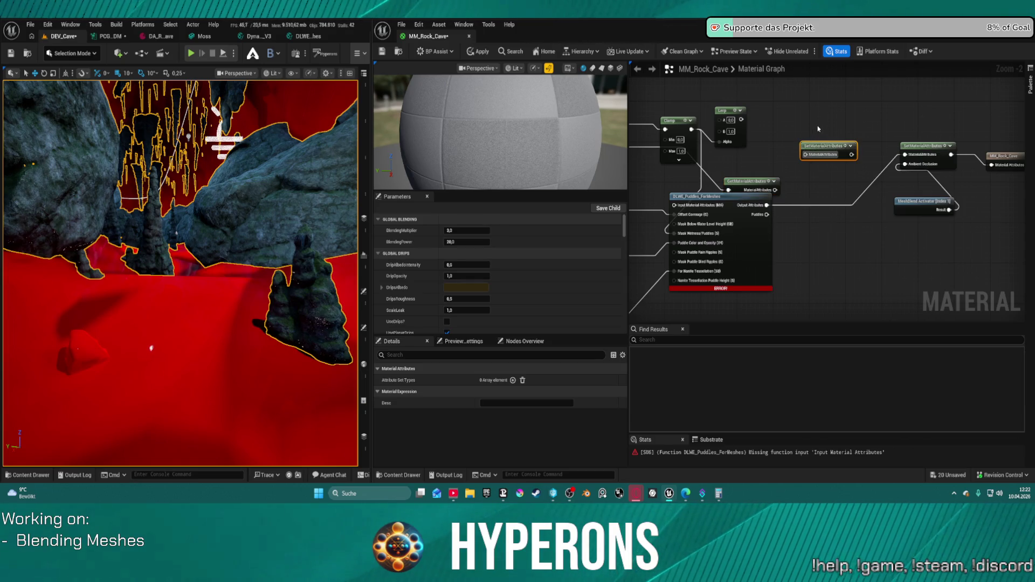
{"action": "left_click", "coordinate": [512, 380]}
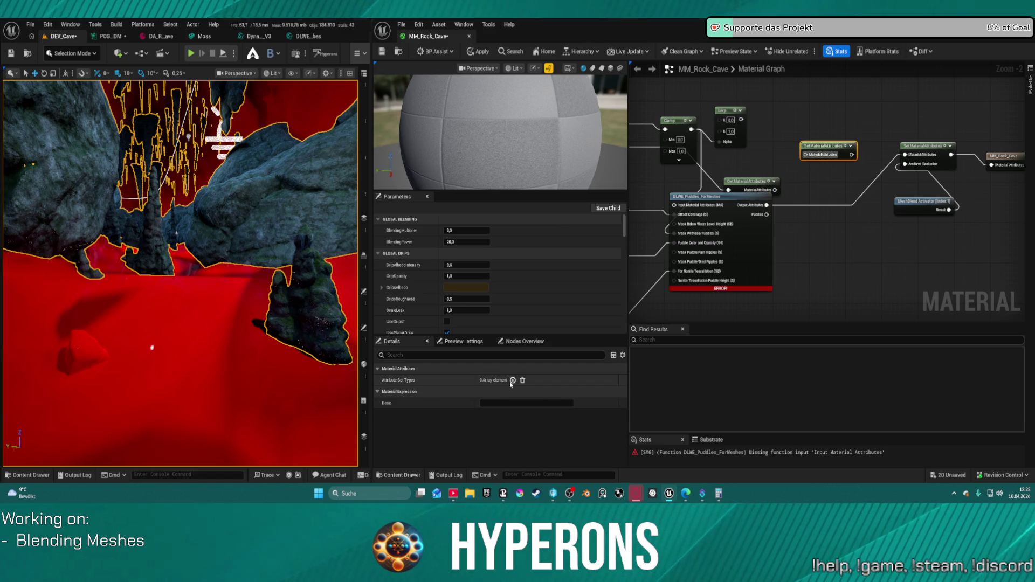
{"action": "mouse_move", "coordinate": [852, 154]}
{"action": "left_mouse_down"}
{"action": "mouse_move", "coordinate": [905, 154]}
{"action": "mouse_move", "coordinate": [958, 248]}
{"action": "left_mouse_up"}
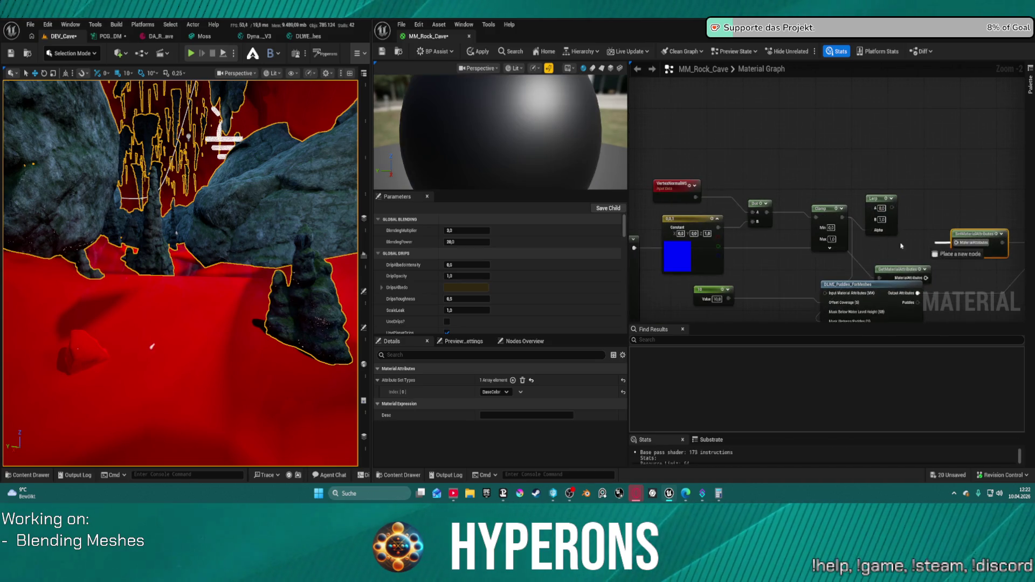
- Apply the material and fly into the cave to confirm the floor now renders white, not red
{"action": "mouse_move", "coordinate": [739, 221]}
{"action": "left_mouse_down"}
{"action": "mouse_move", "coordinate": [856, 221]}
{"action": "mouse_move", "coordinate": [790, 219]}
{"action": "mouse_move", "coordinate": [730, 175]}
{"action": "left_mouse_up"}
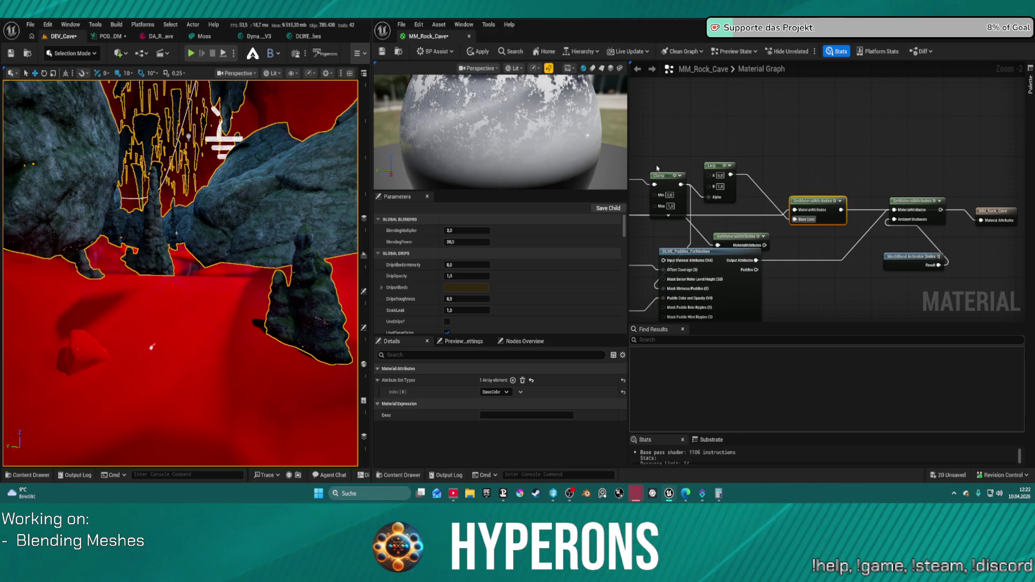
{"action": "left_click", "coordinate": [478, 51]}
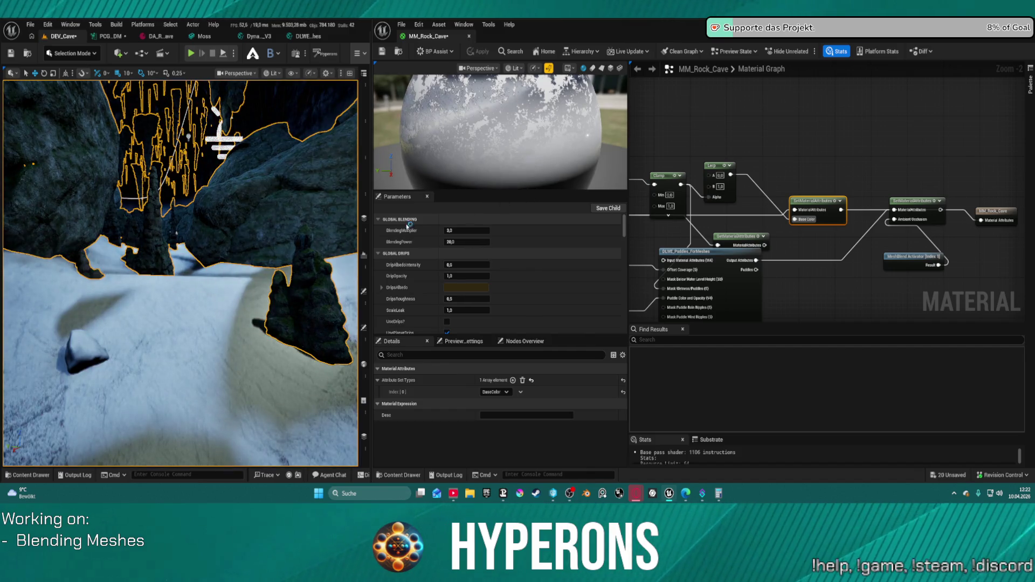
{"action": "left_click_drag", "start_coordinate": [237, 259], "coordinate": [194, 178]}
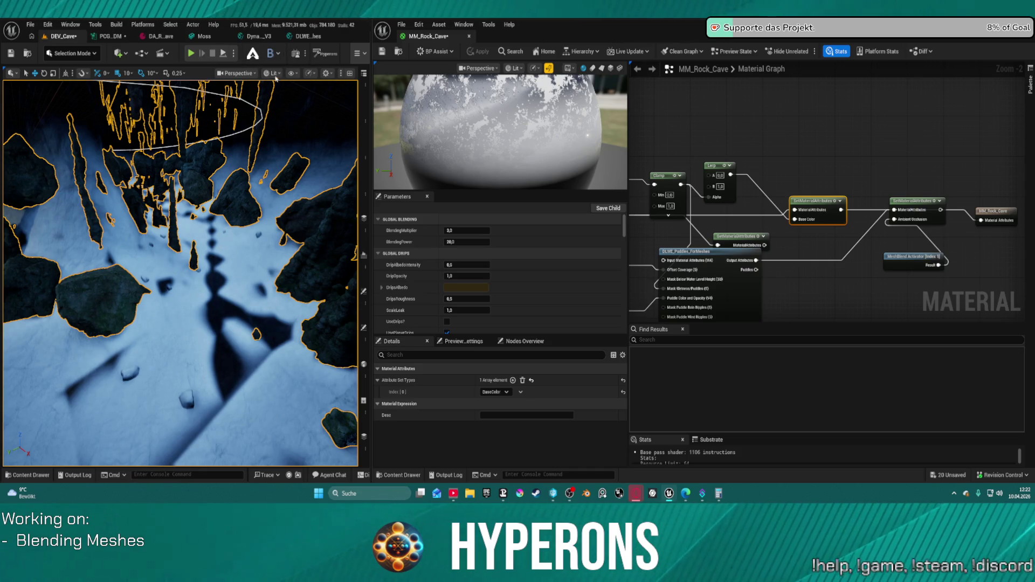
- Switch the level viewport from Lit to Unlit, then select the Clamp node in the graph
{"action": "left_click", "coordinate": [274, 73]}
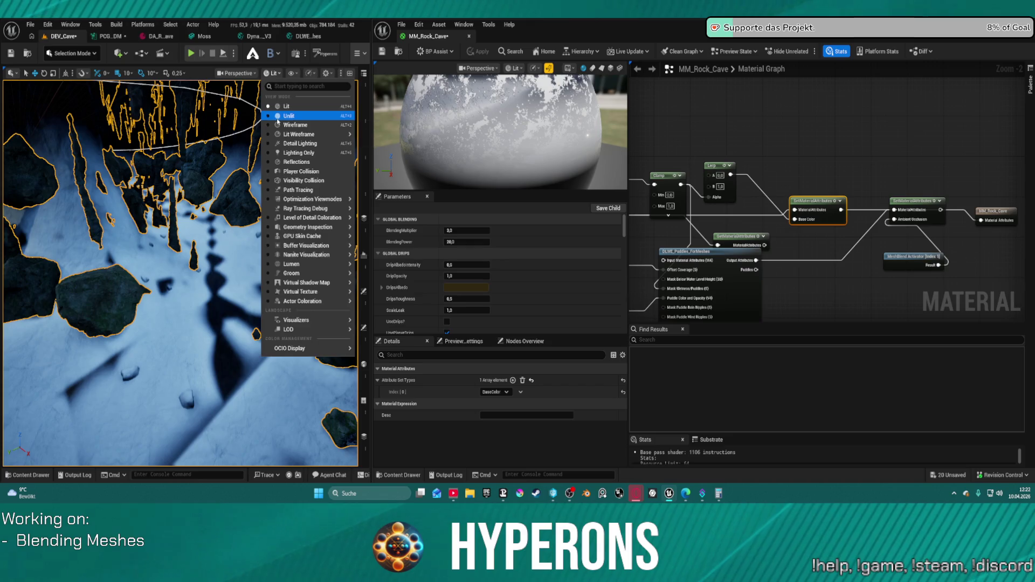
{"action": "left_click", "coordinate": [288, 116]}
{"action": "left_click_drag", "start_coordinate": [274, 114], "coordinate": [268, 99]}
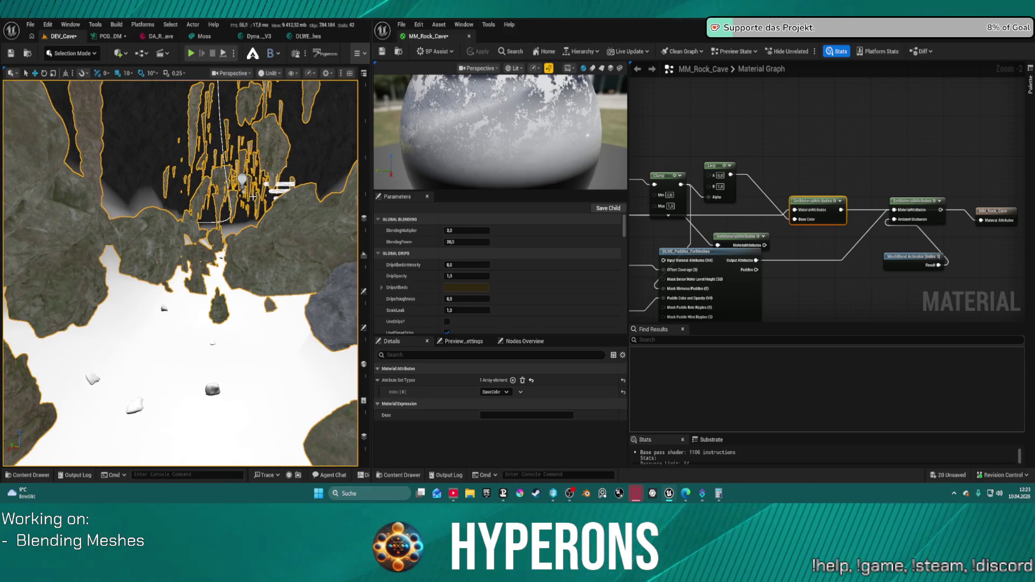
{"action": "left_click_drag", "start_coordinate": [714, 137], "coordinate": [885, 144]}
{"action": "left_click", "coordinate": [827, 207]}
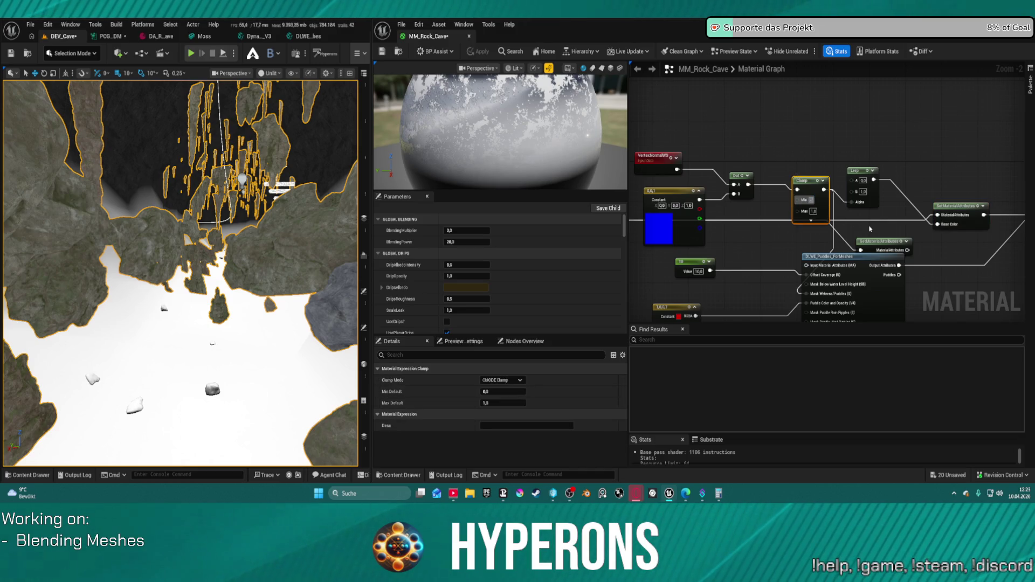
{"action": "type", "text": "0,1"}
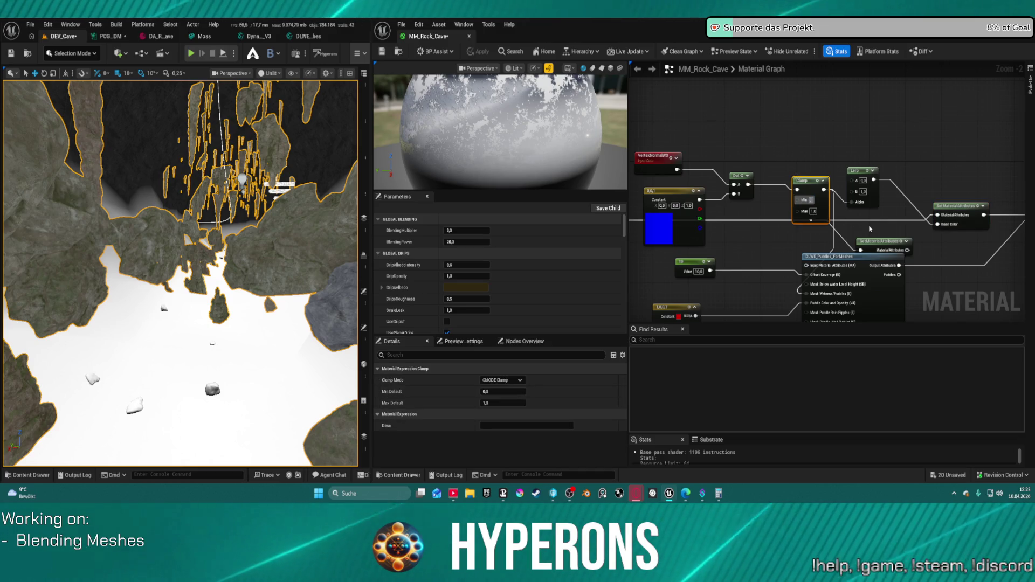
{"action": "key", "text": "Return"}
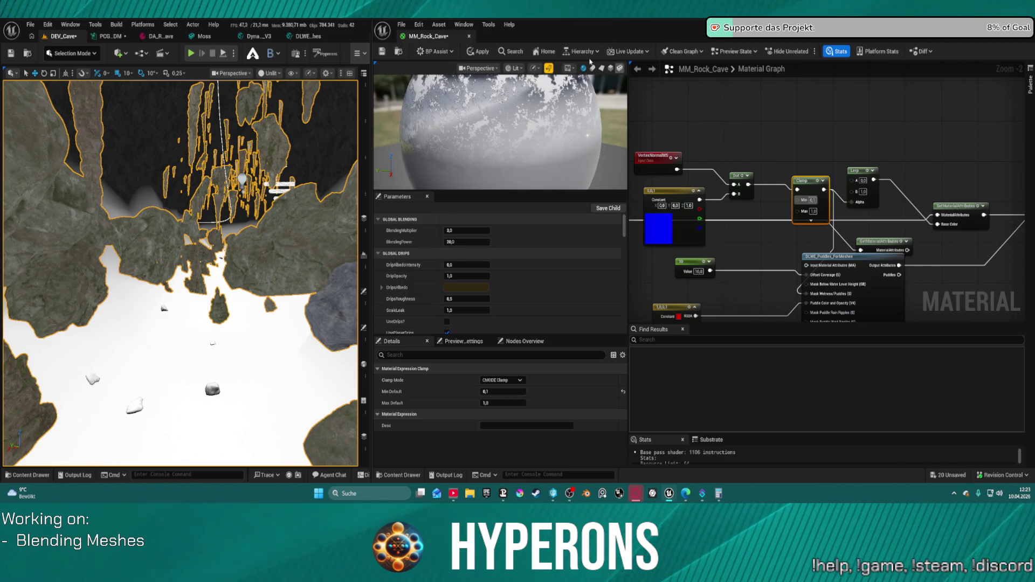
{"action": "left_click", "coordinate": [479, 52]}
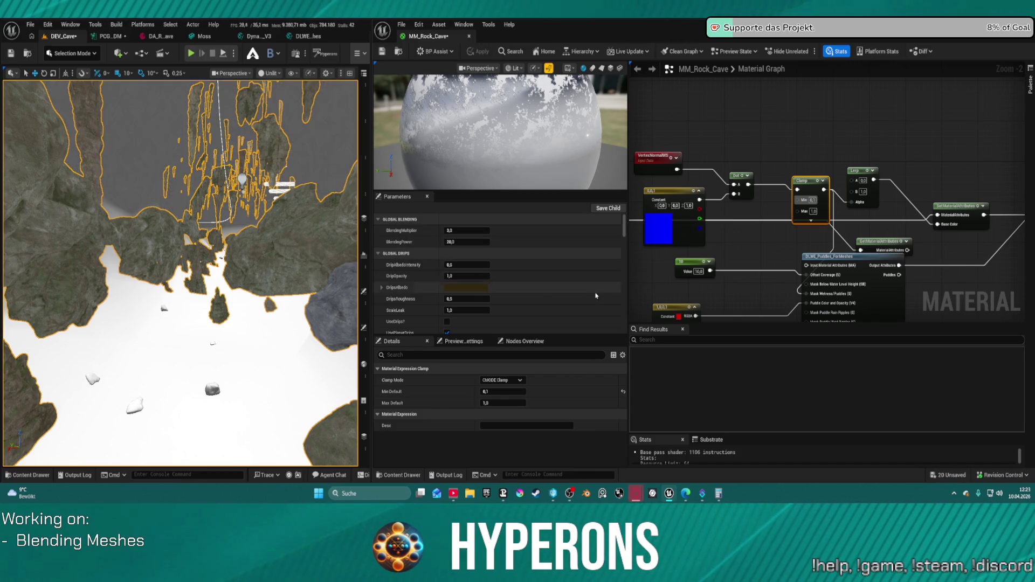
{"action": "left_click", "coordinate": [812, 200]}
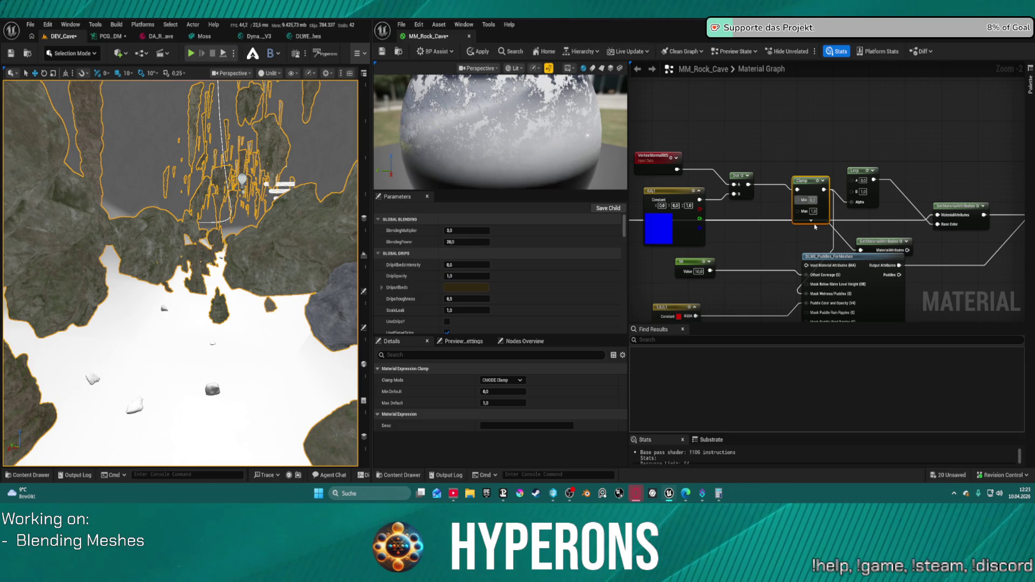
{"action": "key", "text": "Tab"}
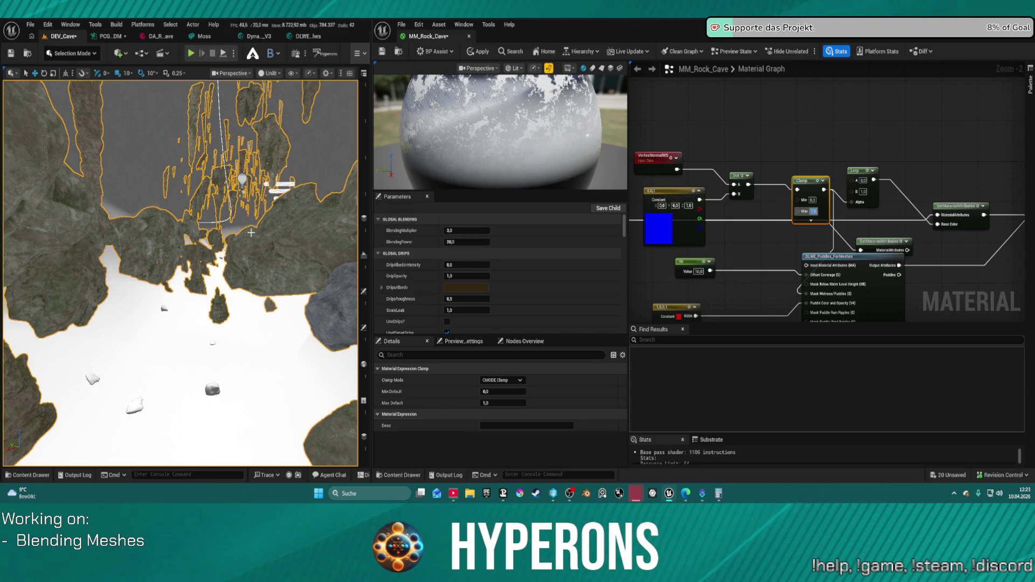
{"action": "mouse_move", "coordinate": [252, 232]}
{"action": "left_mouse_down"}
{"action": "mouse_move", "coordinate": [259, 178]}
{"action": "mouse_move", "coordinate": [247, 186]}
{"action": "left_mouse_up"}
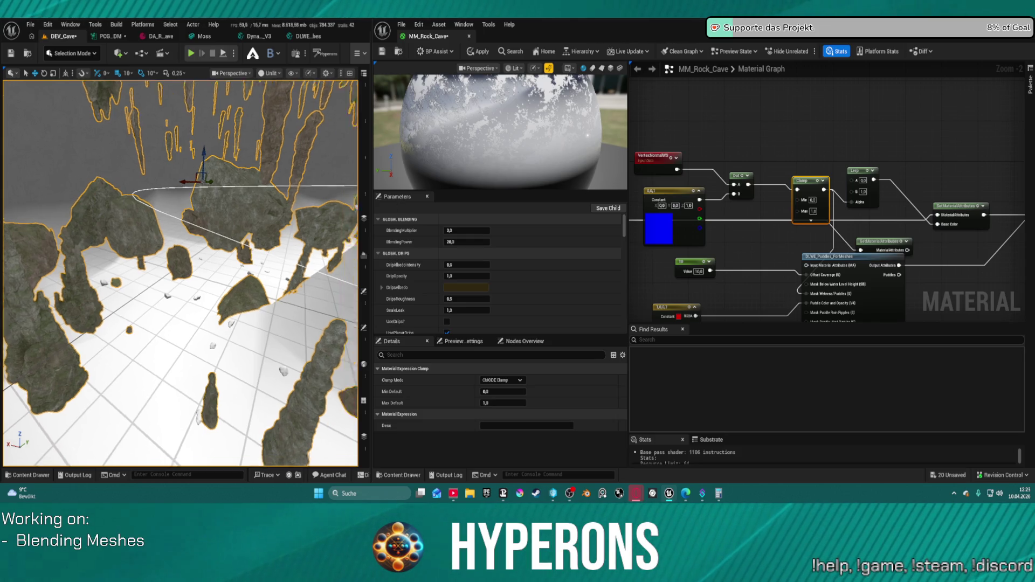
{"action": "mouse_move", "coordinate": [205, 183]}
{"action": "left_mouse_down"}
{"action": "mouse_move", "coordinate": [205, 172]}
{"action": "mouse_move", "coordinate": [181, 169]}
{"action": "left_mouse_up"}
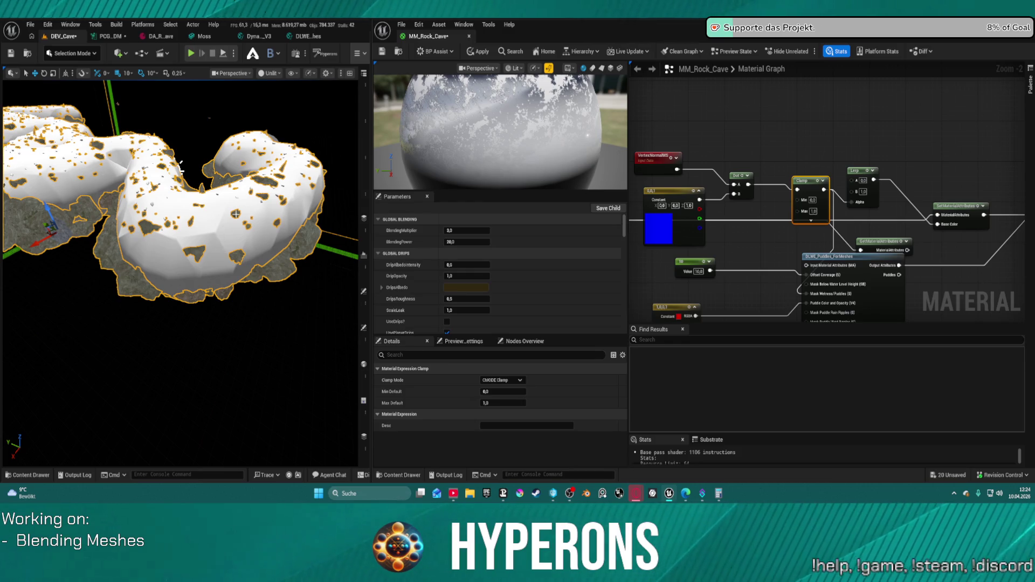
- Orbit toward the selected cave rock, then move the Clamp node left, closer to the Dot node
{"action": "mouse_move", "coordinate": [60, 268]}
{"action": "left_mouse_down"}
{"action": "mouse_move", "coordinate": [89, 263]}
{"action": "mouse_move", "coordinate": [154, 221]}
{"action": "mouse_move", "coordinate": [198, 233]}
{"action": "mouse_move", "coordinate": [151, 226]}
{"action": "mouse_move", "coordinate": [172, 222]}
{"action": "left_mouse_up"}
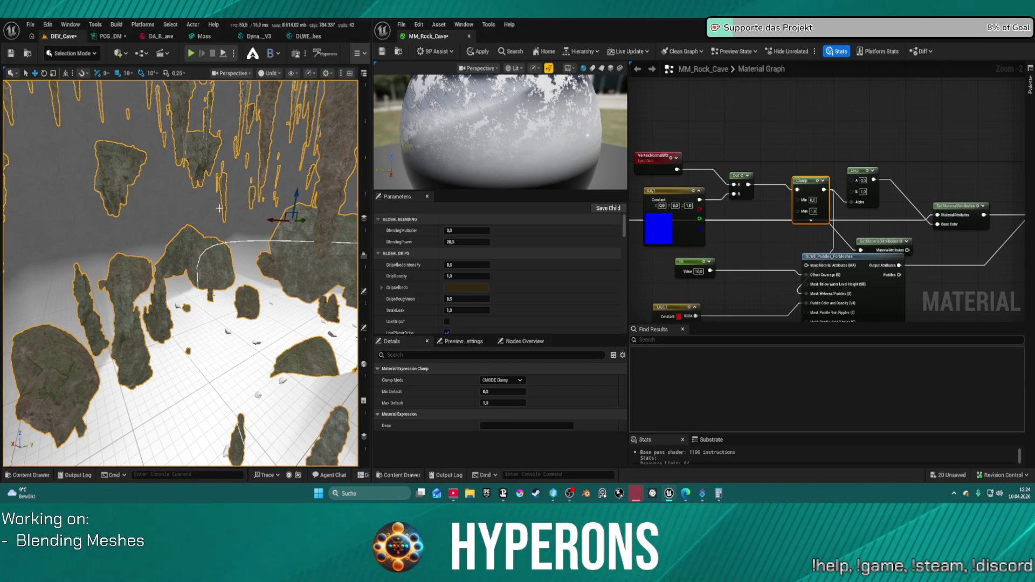
{"action": "mouse_move", "coordinate": [219, 208]}
{"action": "left_mouse_down"}
{"action": "mouse_move", "coordinate": [229, 173]}
{"action": "mouse_move", "coordinate": [267, 168]}
{"action": "mouse_move", "coordinate": [217, 187]}
{"action": "mouse_move", "coordinate": [287, 243]}
{"action": "left_mouse_up"}
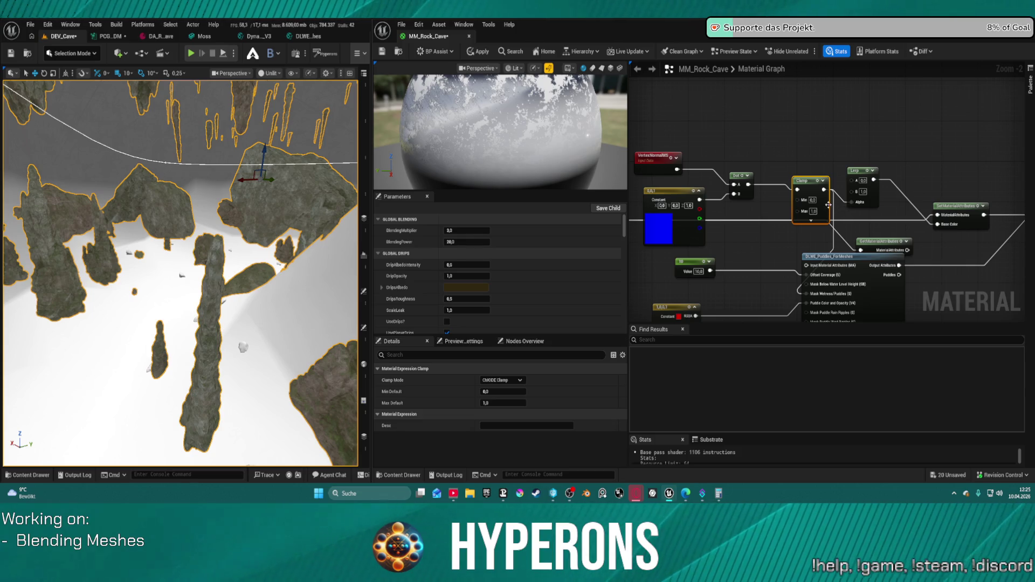
{"action": "left_click", "coordinate": [813, 211]}
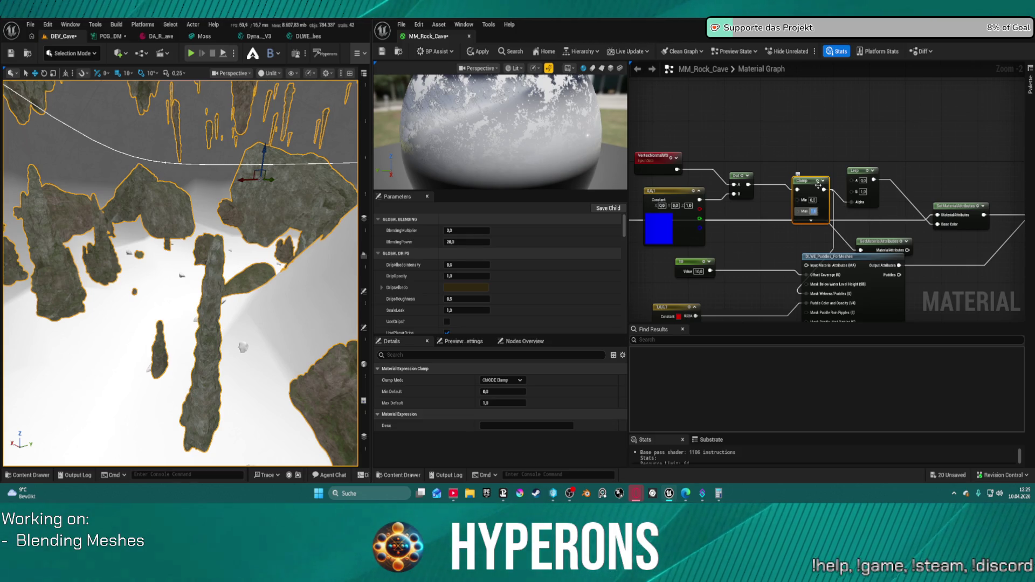
{"action": "left_click_drag", "start_coordinate": [817, 185], "coordinate": [795, 180]}
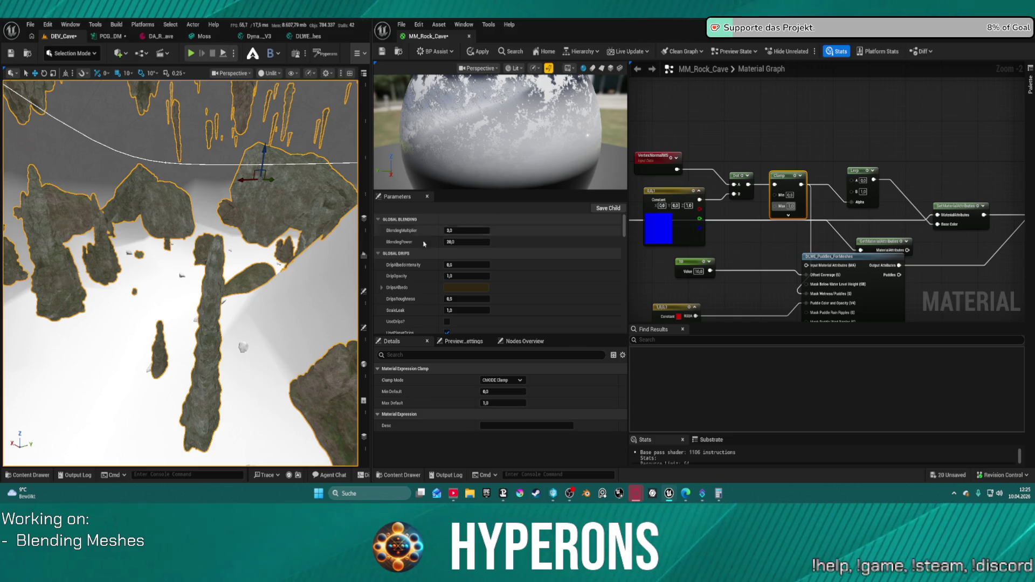
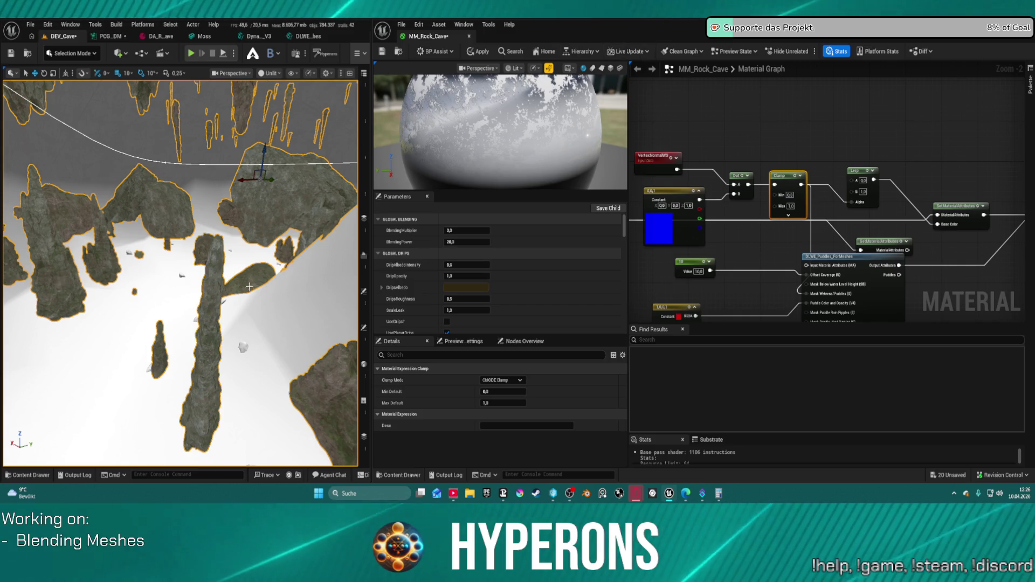
- Add a Power node beside the Dot node in the MM_Rock_Cave graph
{"action": "mouse_move", "coordinate": [247, 253]}
{"action": "left_mouse_down"}
{"action": "mouse_move", "coordinate": [288, 208]}
{"action": "mouse_move", "coordinate": [205, 237]}
{"action": "mouse_move", "coordinate": [140, 366]}
{"action": "left_mouse_up"}
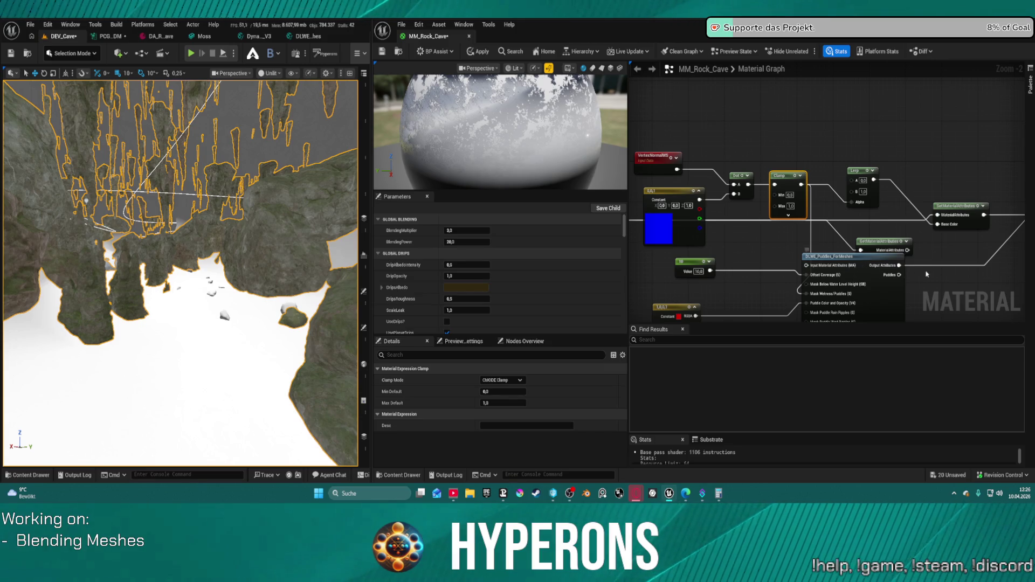
{"action": "mouse_move", "coordinate": [927, 274]}
{"action": "left_mouse_down"}
{"action": "mouse_move", "coordinate": [867, 224]}
{"action": "mouse_move", "coordinate": [897, 196]}
{"action": "mouse_move", "coordinate": [888, 184]}
{"action": "left_mouse_up"}
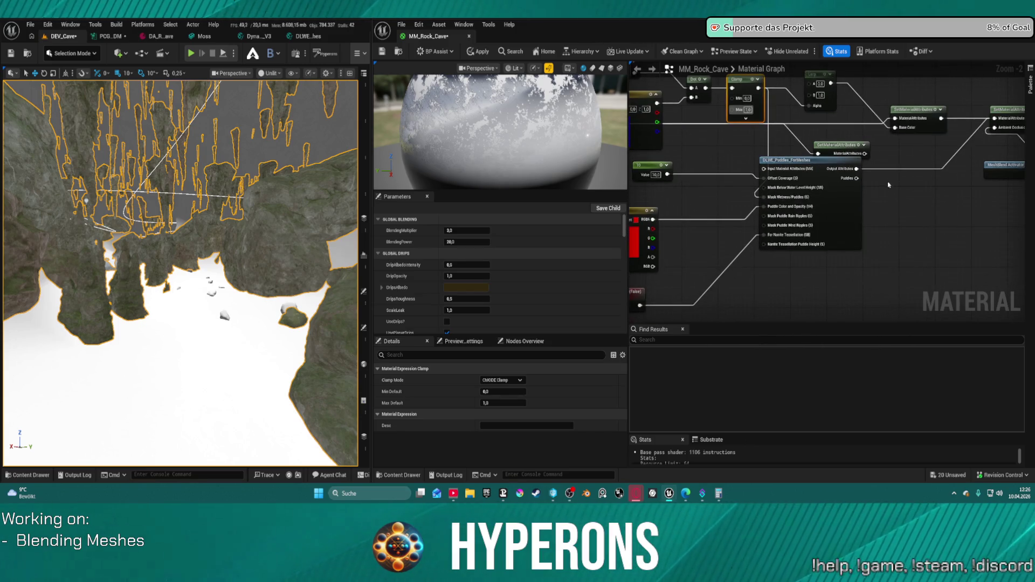
{"action": "scroll", "coordinate": [836, 189], "scroll_direction": "up", "scroll_amount": 2}
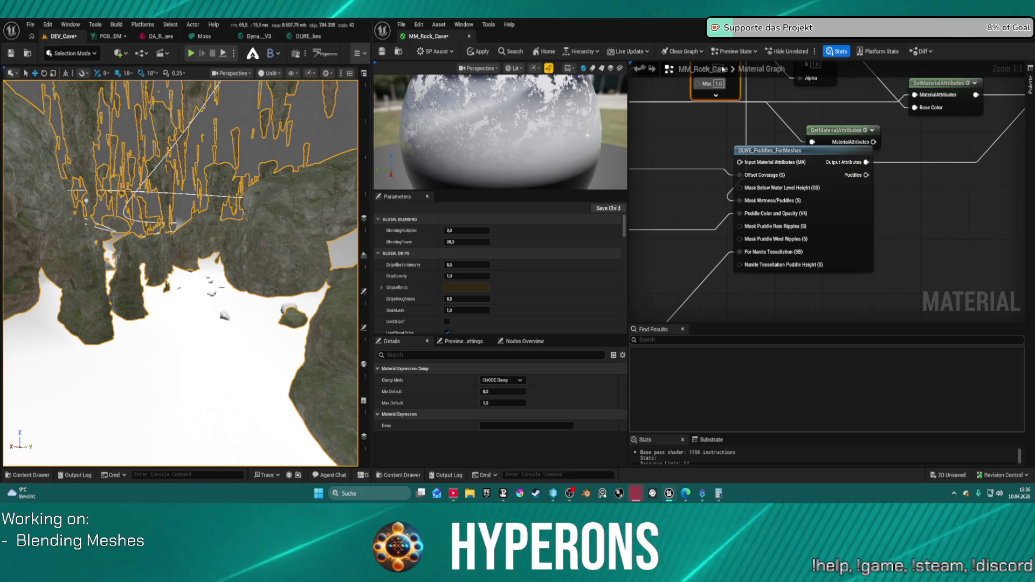
{"action": "mouse_move", "coordinate": [793, 118]}
{"action": "left_mouse_down"}
{"action": "mouse_move", "coordinate": [879, 240]}
{"action": "mouse_move", "coordinate": [876, 252]}
{"action": "left_mouse_up"}
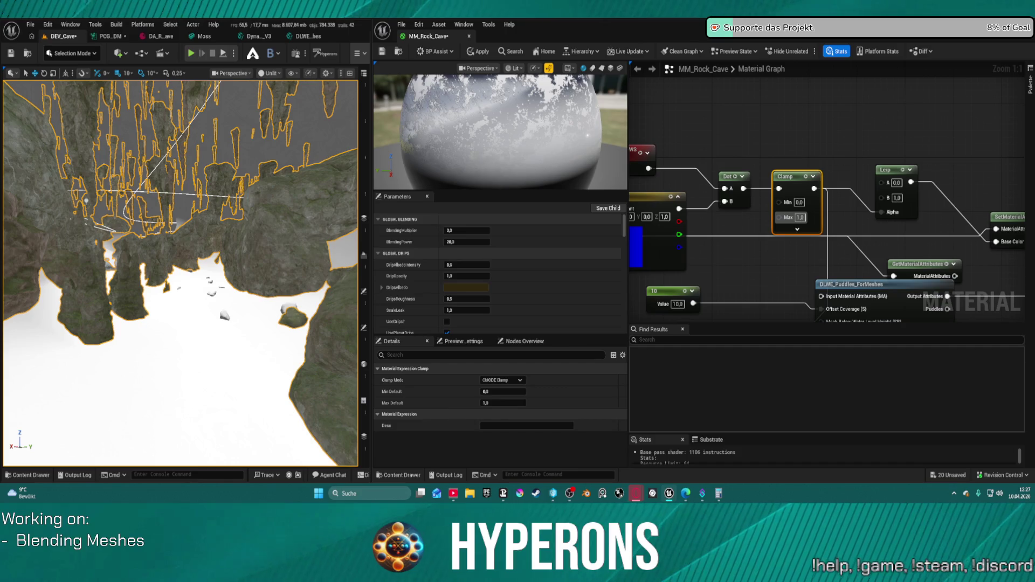
{"action": "mouse_move", "coordinate": [727, 104]}
{"action": "left_mouse_down"}
{"action": "mouse_move", "coordinate": [882, 166]}
{"action": "mouse_move", "coordinate": [839, 166]}
{"action": "mouse_move", "coordinate": [848, 176]}
{"action": "mouse_move", "coordinate": [741, 140]}
{"action": "left_mouse_up"}
{"action": "scroll", "coordinate": [832, 162], "scroll_direction": "down", "scroll_amount": 1}
{"action": "scroll", "coordinate": [741, 140], "scroll_direction": "down", "scroll_amount": 3}
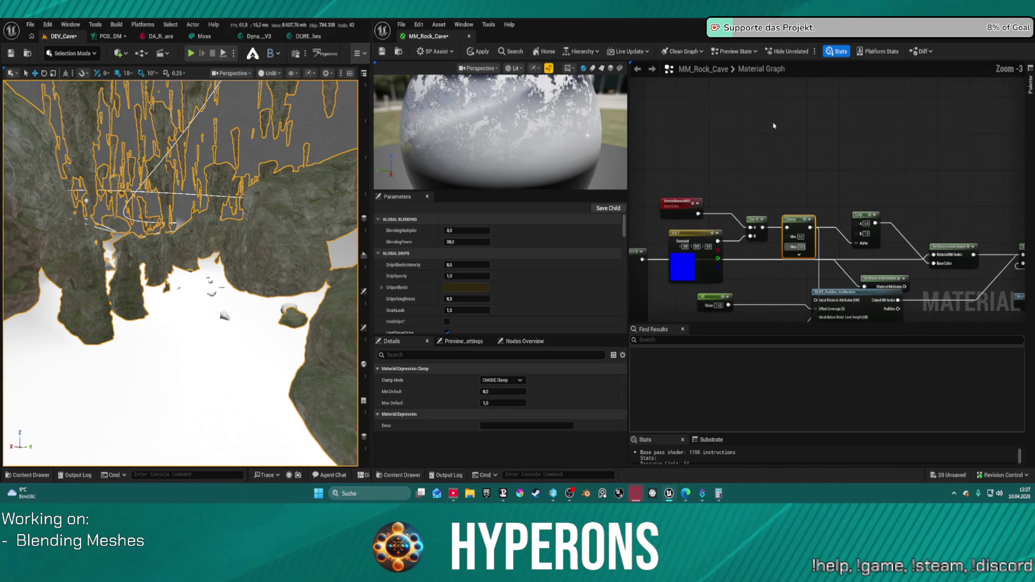
{"action": "left_click_drag", "start_coordinate": [887, 194], "coordinate": [845, 199]}
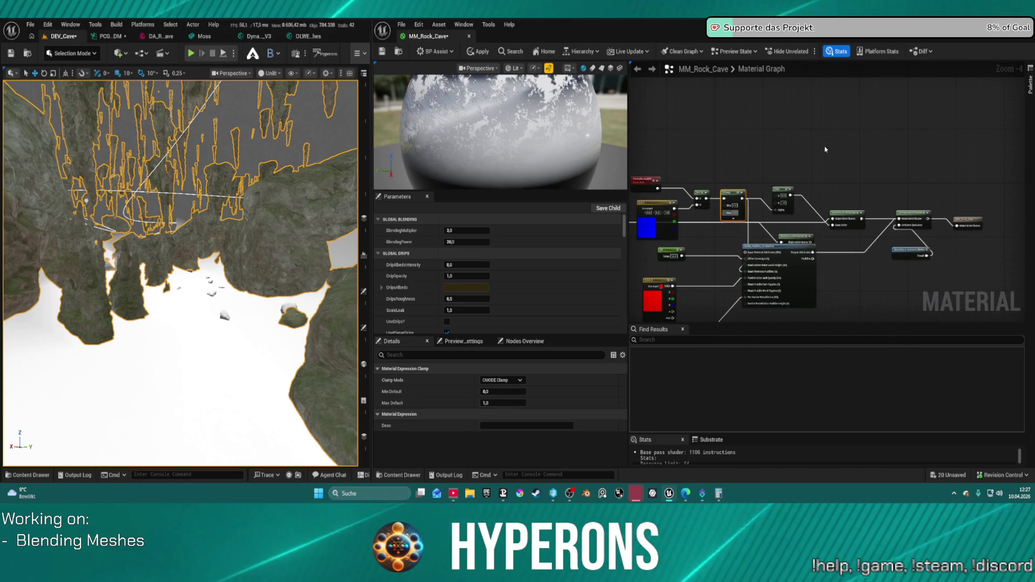
{"action": "right_click", "coordinate": [790, 152]}
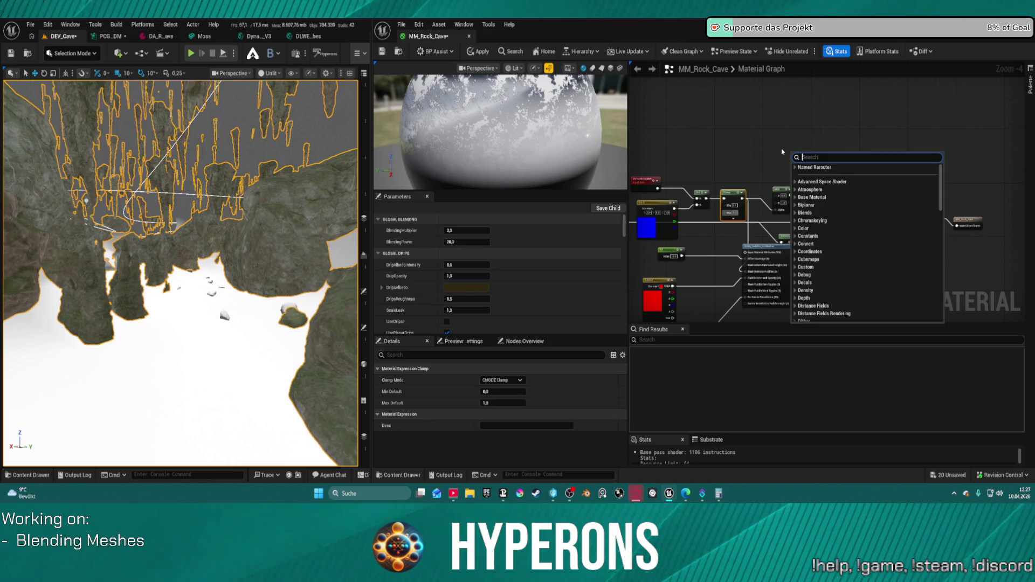
{"action": "type", "text": "pow"}
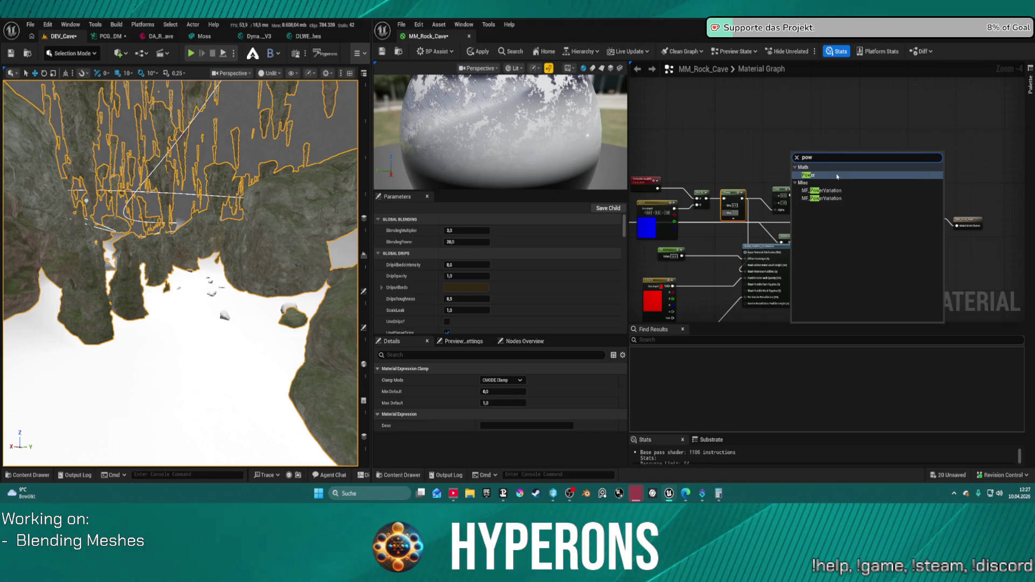
{"action": "left_click", "coordinate": [837, 177]}
{"action": "mouse_move", "coordinate": [803, 157]}
{"action": "left_mouse_down"}
{"action": "mouse_move", "coordinate": [877, 184]}
{"action": "mouse_move", "coordinate": [809, 200]}
{"action": "left_mouse_up"}
{"action": "scroll", "coordinate": [810, 200], "scroll_direction": "up", "scroll_amount": 4}
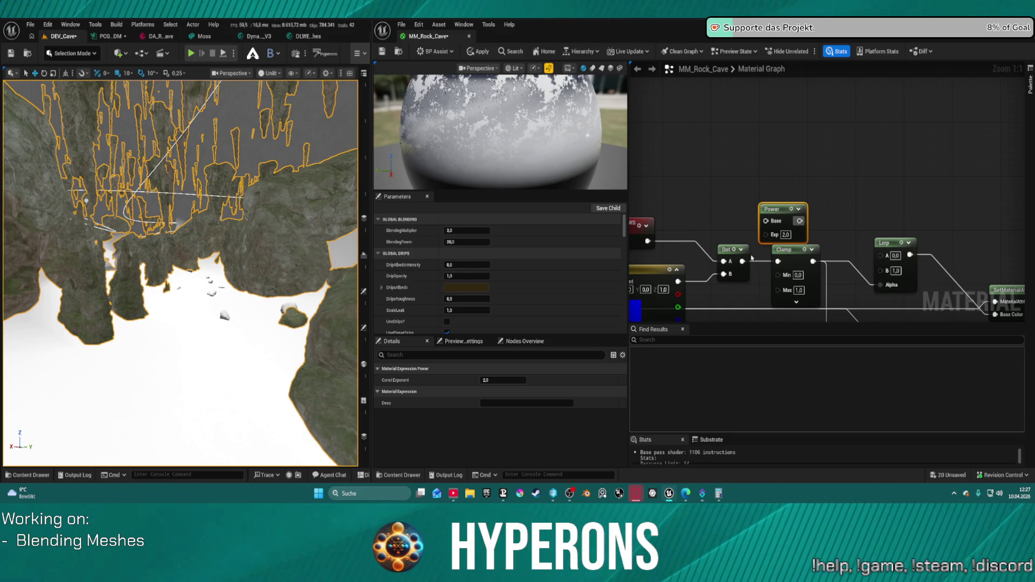
- Wire the Dot result into Power's Base and the Power output into the Lerp Alpha
{"action": "mouse_move", "coordinate": [742, 261]}
{"action": "left_mouse_down"}
{"action": "mouse_move", "coordinate": [765, 221]}
{"action": "mouse_move", "coordinate": [838, 251]}
{"action": "mouse_move", "coordinate": [880, 284]}
{"action": "left_mouse_up"}
{"action": "mouse_move", "coordinate": [765, 221]}
{"action": "left_mouse_down"}
{"action": "mouse_move", "coordinate": [750, 226]}
{"action": "mouse_move", "coordinate": [701, 162]}
{"action": "left_mouse_up"}
{"action": "left_click", "coordinate": [681, 142]}
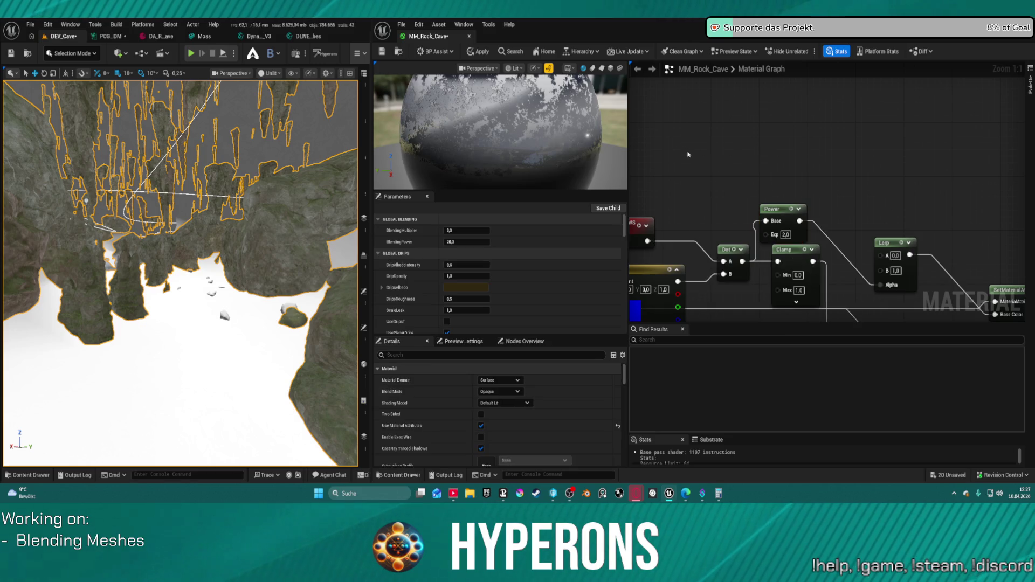
- Add a Constant node and connect it to the Power node's exponent
{"action": "left_click", "coordinate": [698, 145]}
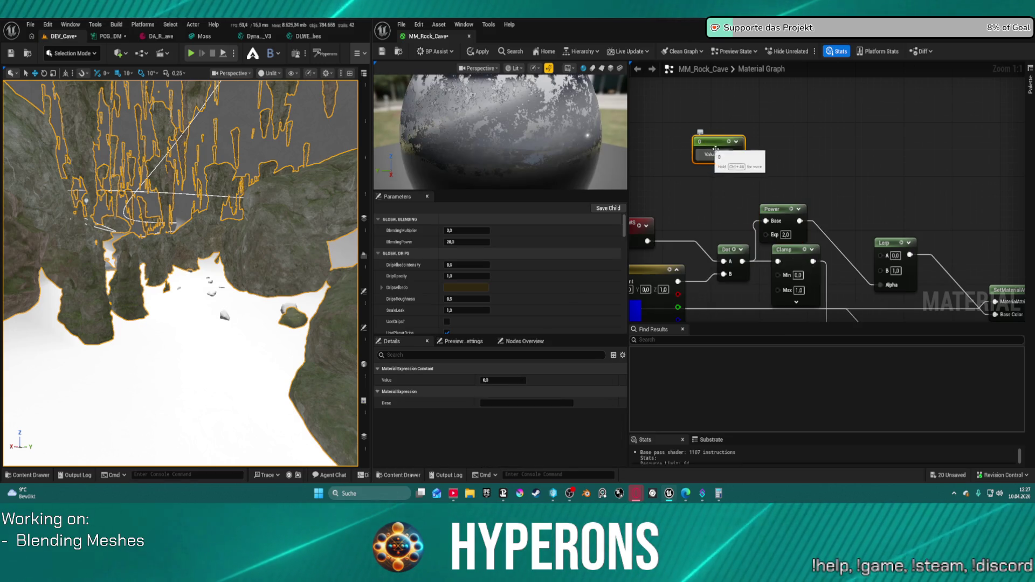
{"action": "left_click_drag", "start_coordinate": [737, 154], "coordinate": [767, 231]}
{"action": "left_click", "coordinate": [722, 154]}
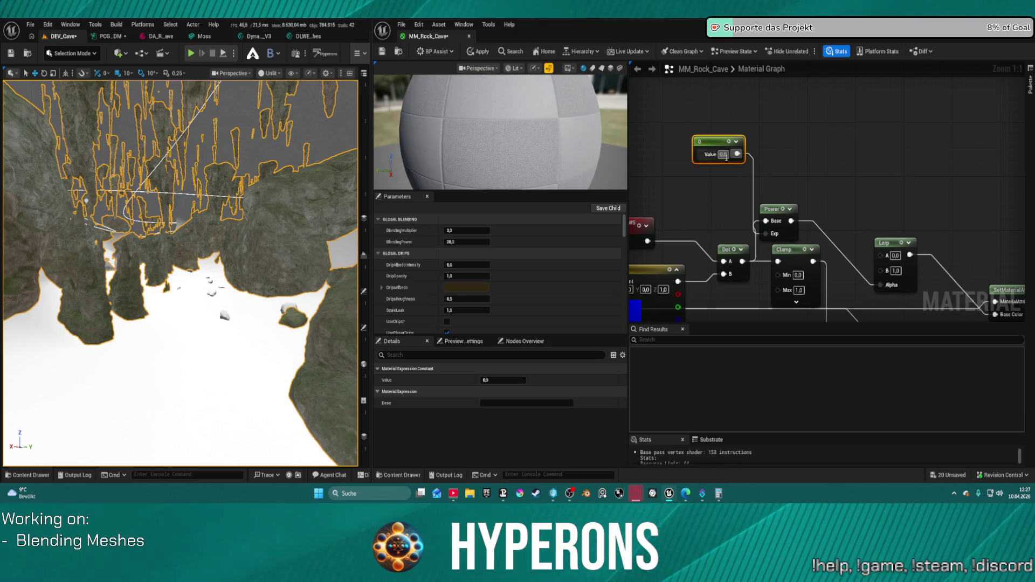
- Try Power exponent values 2, 5 and 20, applying the material after each
{"action": "type", "text": "2"}
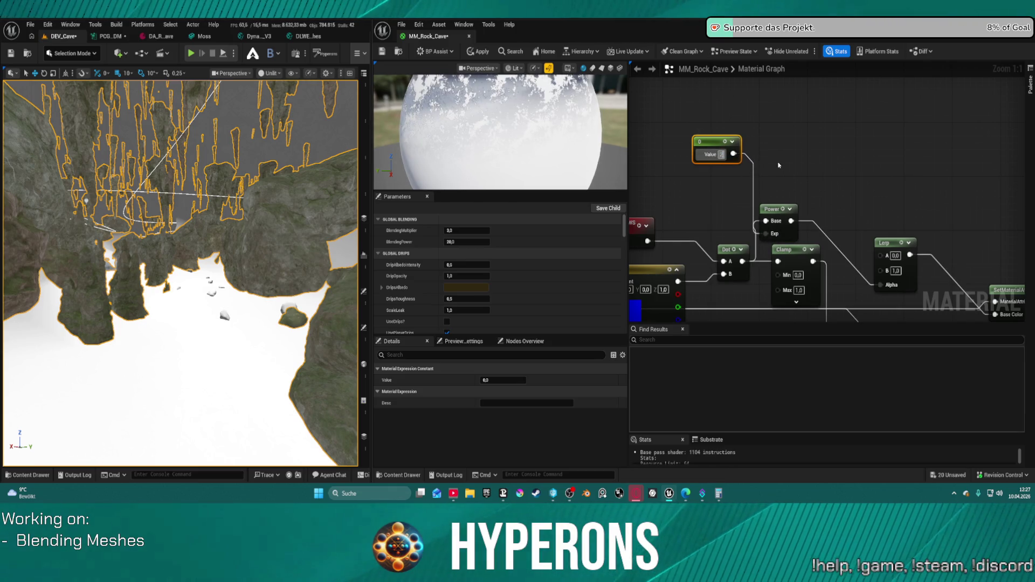
{"action": "key", "text": "Return"}
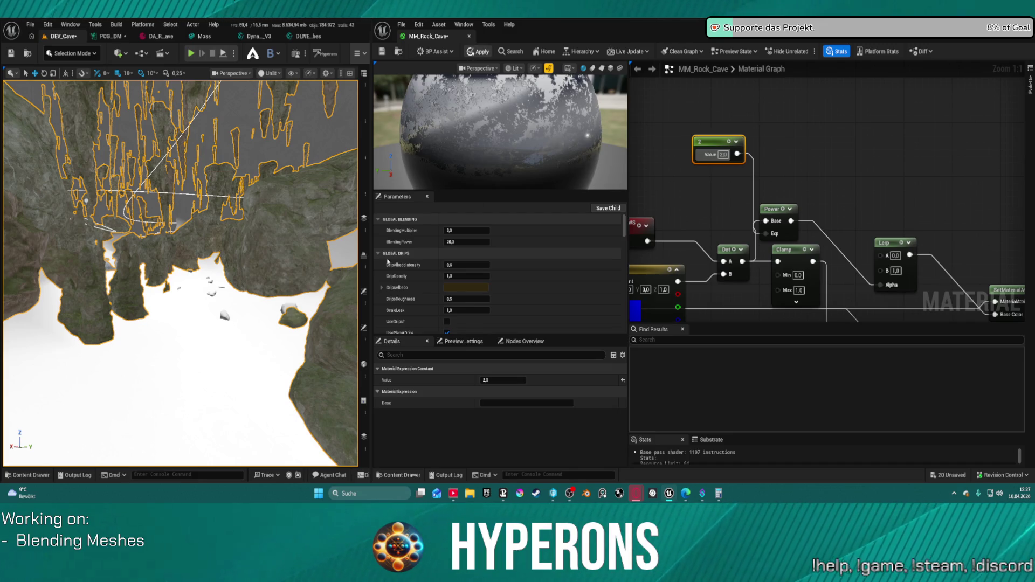
{"action": "key", "text": "ctrl+s"}
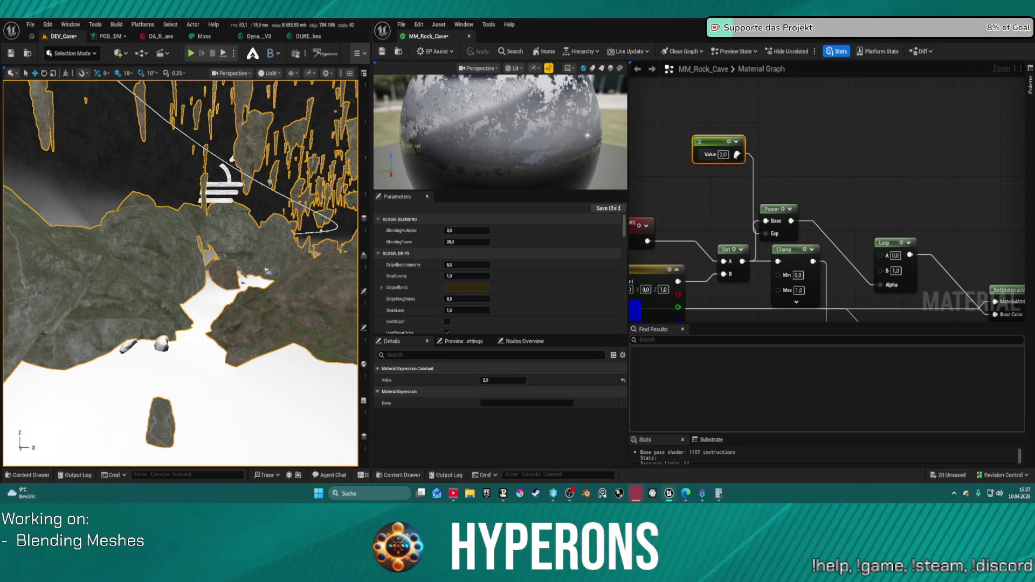
{"action": "left_click", "coordinate": [722, 154]}
{"action": "type", "text": "5"}
{"action": "key", "text": "Return"}
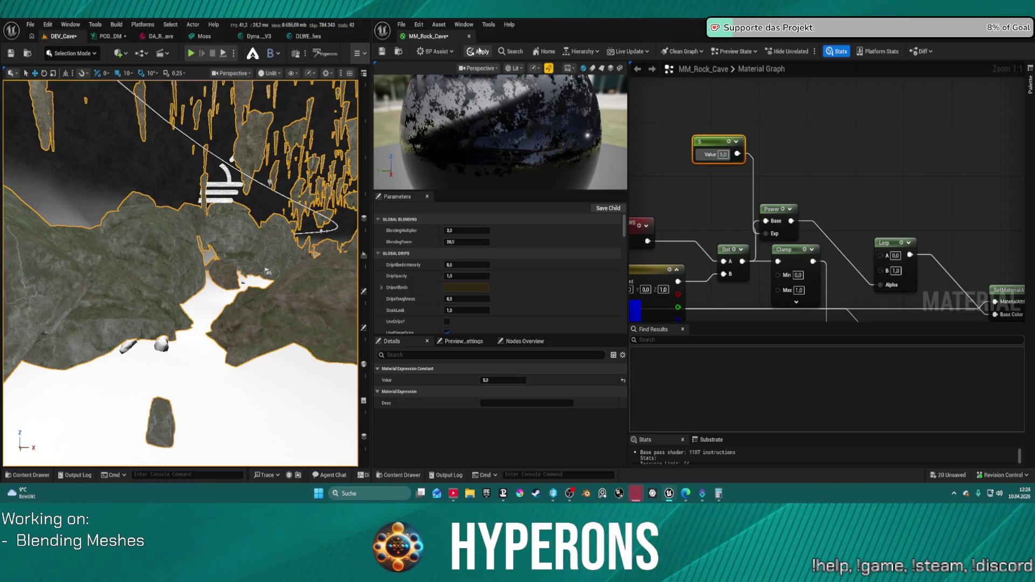
{"action": "left_click", "coordinate": [479, 52]}
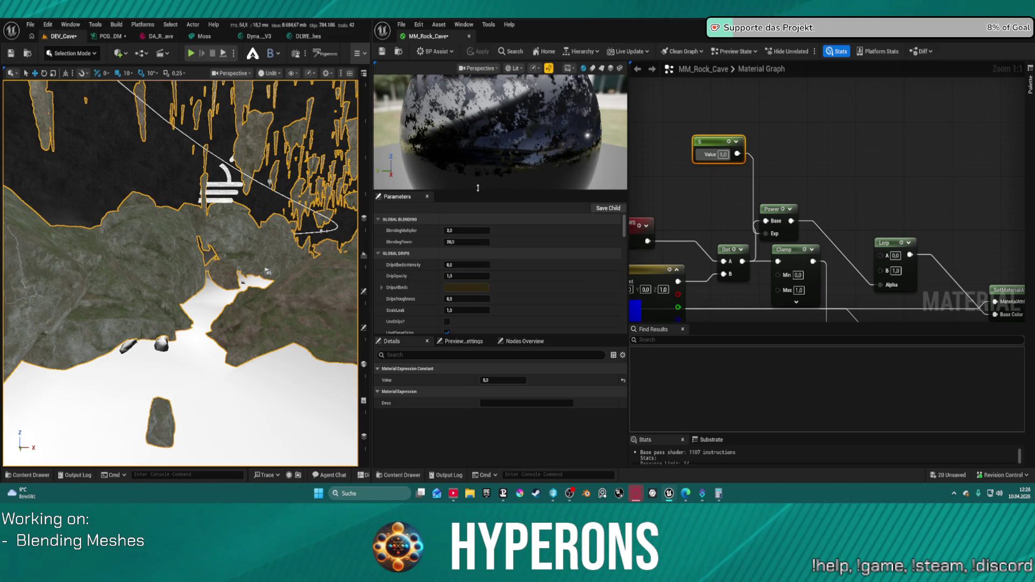
{"action": "type", "text": "20"}
{"action": "key", "text": "Return"}
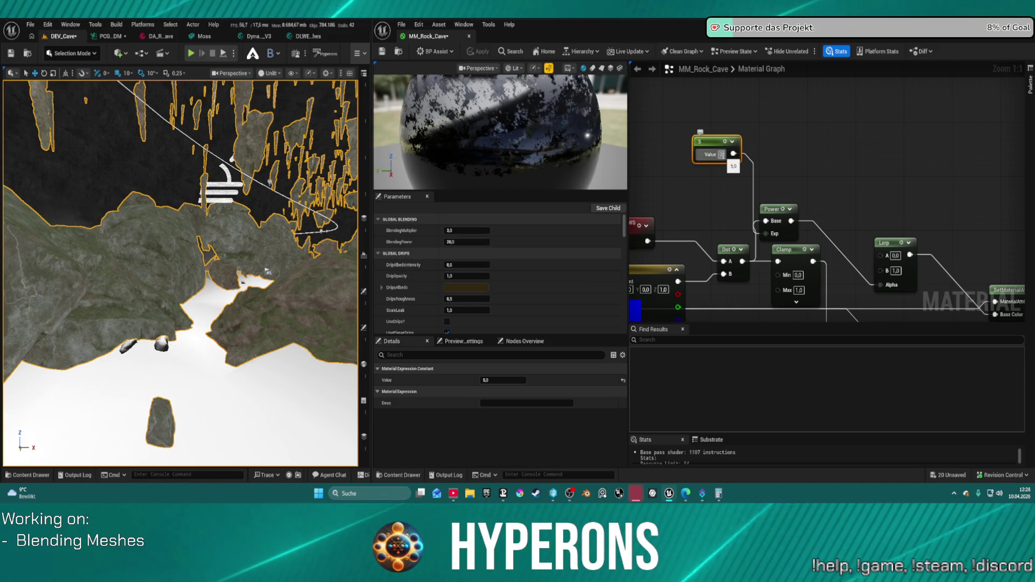
{"action": "left_click", "coordinate": [474, 51]}
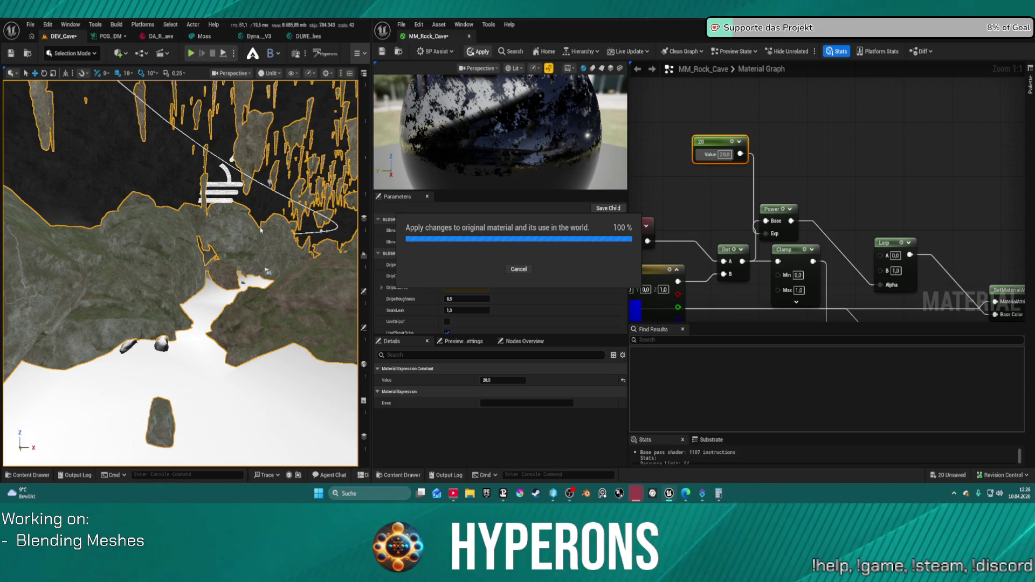
- Try exponents 25 and 40, applying each and checking the rock pillars in the viewport
{"action": "left_click_drag", "start_coordinate": [259, 230], "coordinate": [196, 323]}
{"action": "left_click_drag", "start_coordinate": [337, 206], "coordinate": [336, 206]}
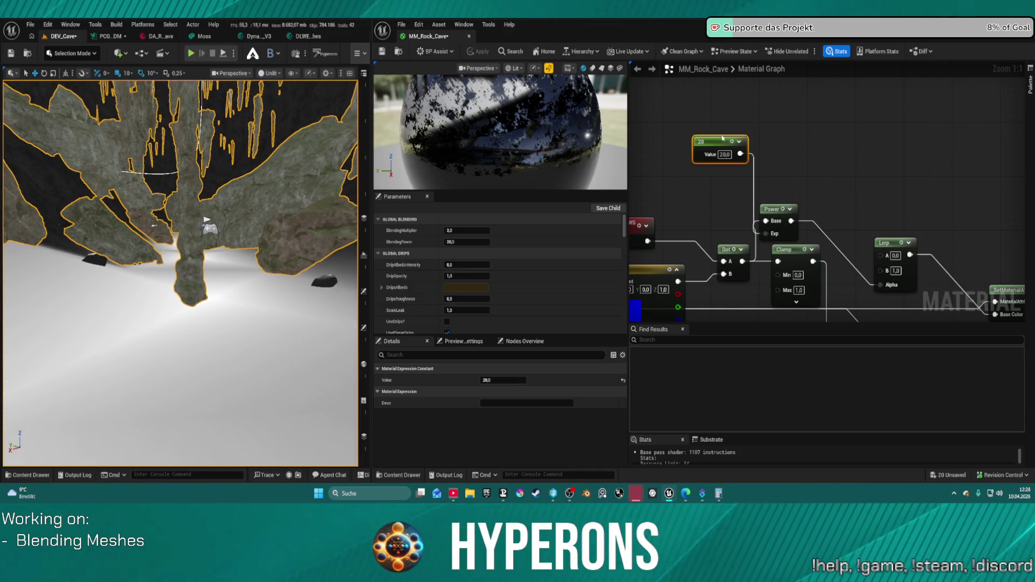
{"action": "left_click", "coordinate": [725, 154]}
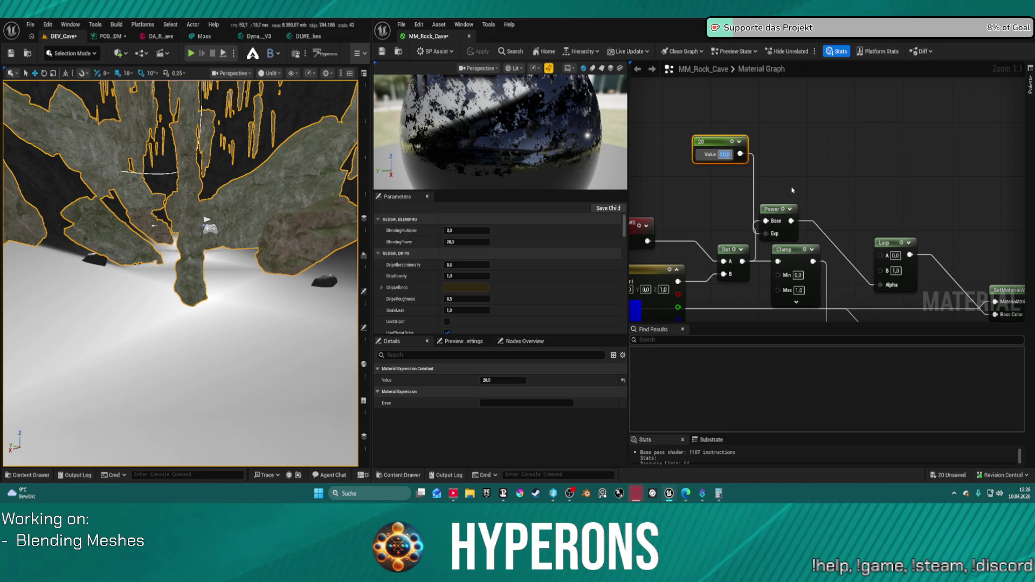
{"action": "type", "text": "25"}
{"action": "key", "text": "Return"}
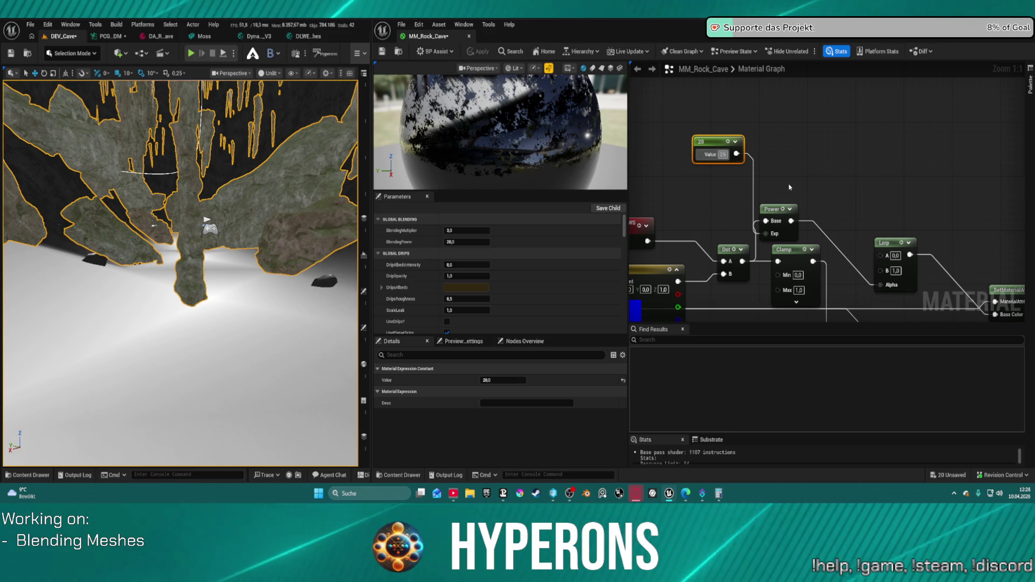
{"action": "left_click", "coordinate": [478, 52]}
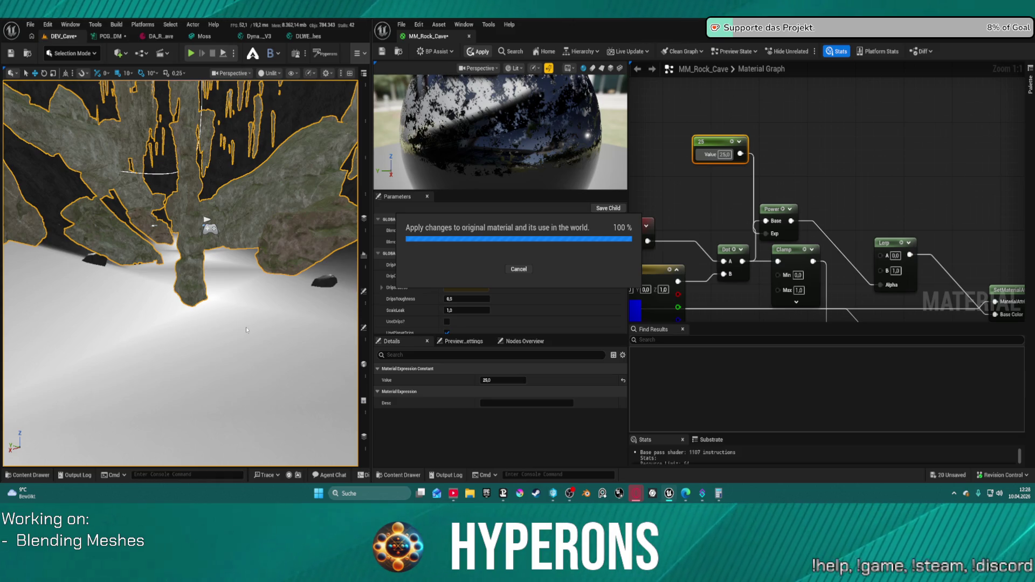
{"action": "left_click", "coordinate": [724, 155]}
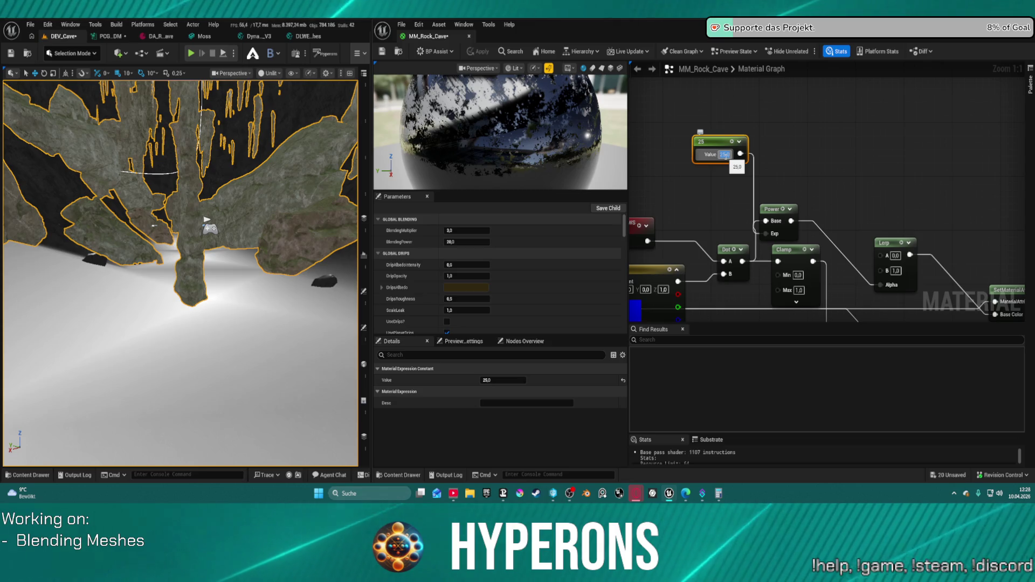
{"action": "type", "text": "40"}
{"action": "key", "text": "Return"}
{"action": "left_click", "coordinate": [477, 52]}
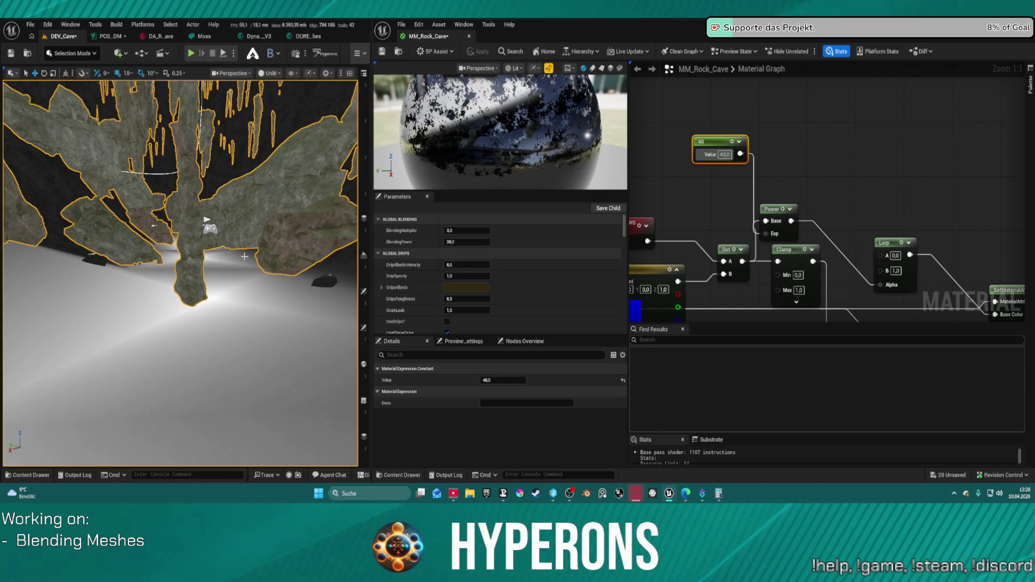
- Set the exponent to 50, apply it, then settle on 100
{"action": "left_click_drag", "start_coordinate": [244, 257], "coordinate": [269, 241]}
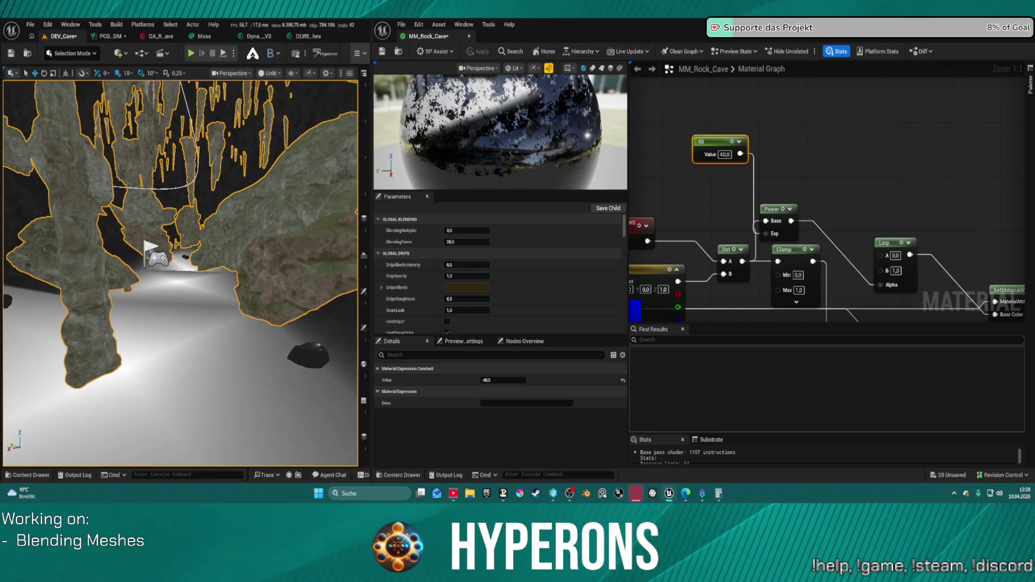
{"action": "left_click", "coordinate": [726, 155]}
{"action": "type", "text": "50"}
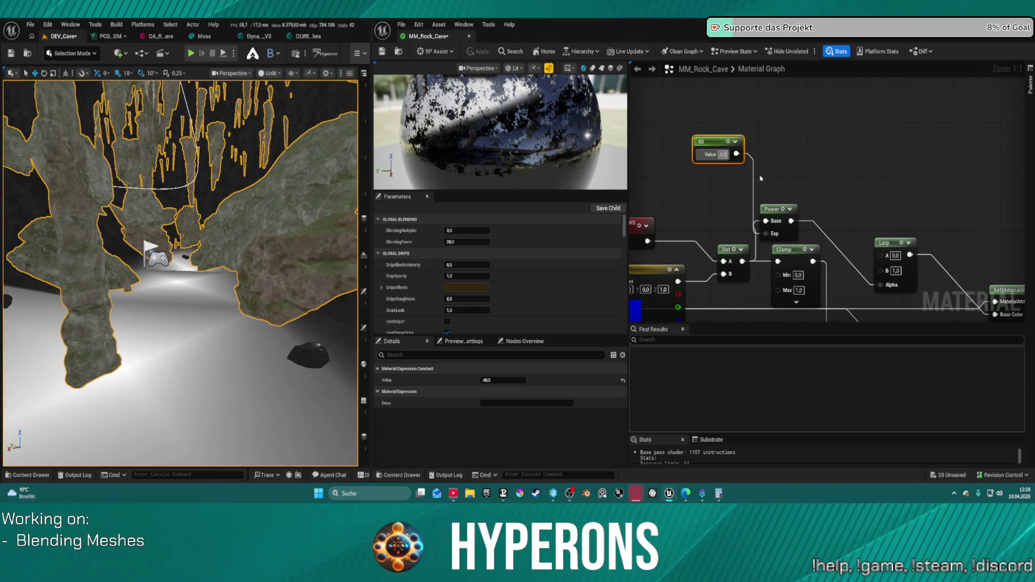
{"action": "key", "text": "Return"}
{"action": "left_click", "coordinate": [479, 51]}
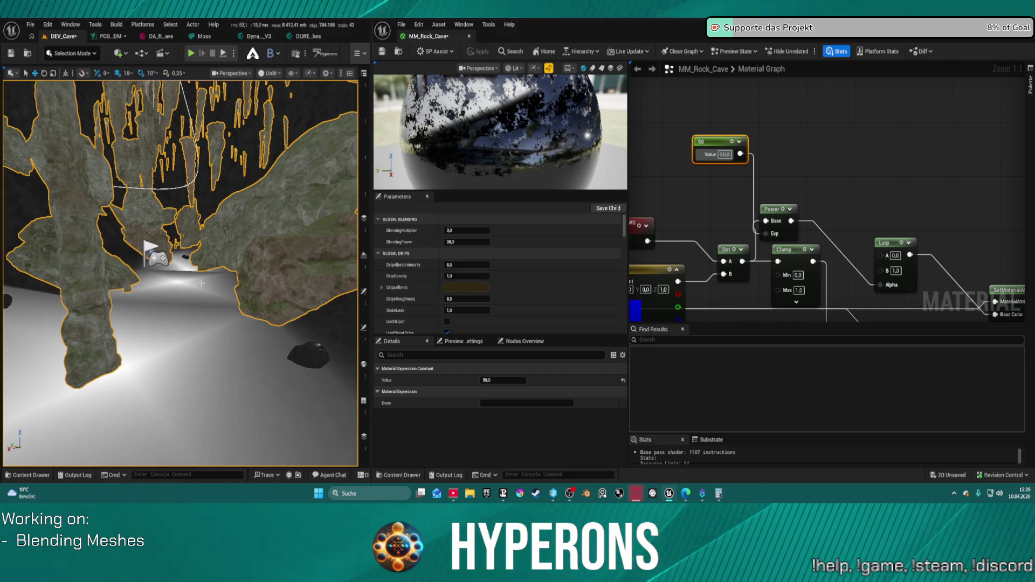
{"action": "key", "text": "ctrl+z"}
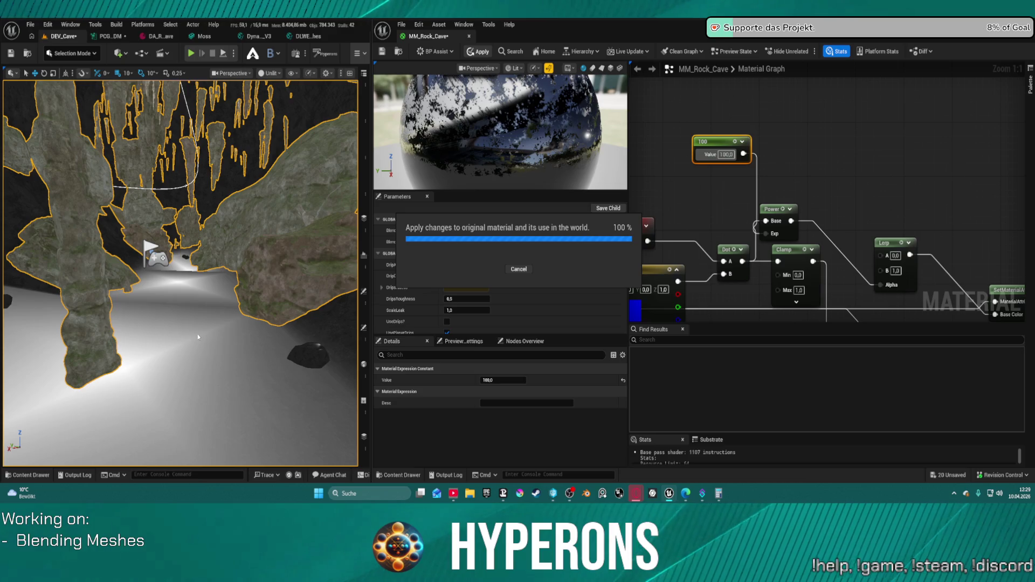
{"action": "mouse_move", "coordinate": [197, 334]}
{"action": "left_mouse_down"}
{"action": "mouse_move", "coordinate": [197, 345]}
{"action": "mouse_move", "coordinate": [197, 291]}
{"action": "mouse_move", "coordinate": [213, 343]}
{"action": "left_mouse_up"}
{"action": "scroll", "coordinate": [213, 343], "scroll_direction": "up", "scroll_amount": 2}
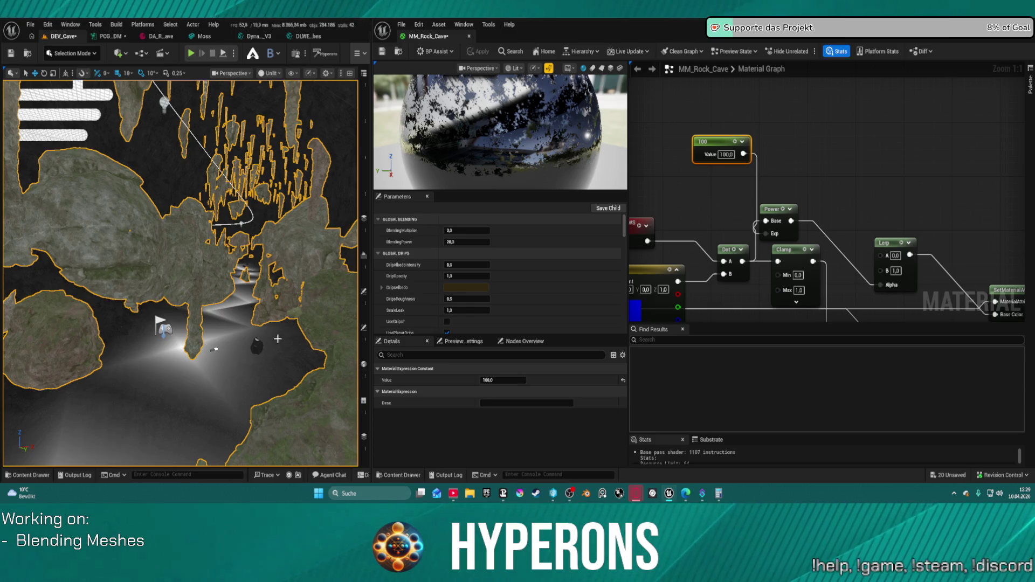
{"action": "scroll", "coordinate": [277, 339], "scroll_direction": "down", "scroll_amount": 10}
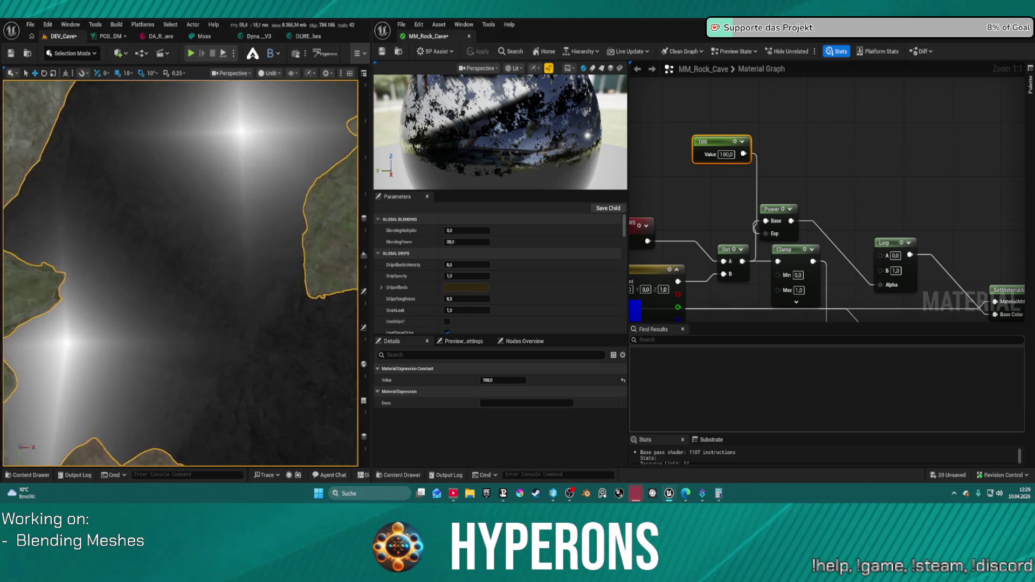
{"action": "mouse_move", "coordinate": [181, 272]}
{"action": "left_mouse_down"}
{"action": "mouse_move", "coordinate": [181, 186]}
{"action": "mouse_move", "coordinate": [191, 170]}
{"action": "mouse_move", "coordinate": [176, 188]}
{"action": "left_mouse_up"}
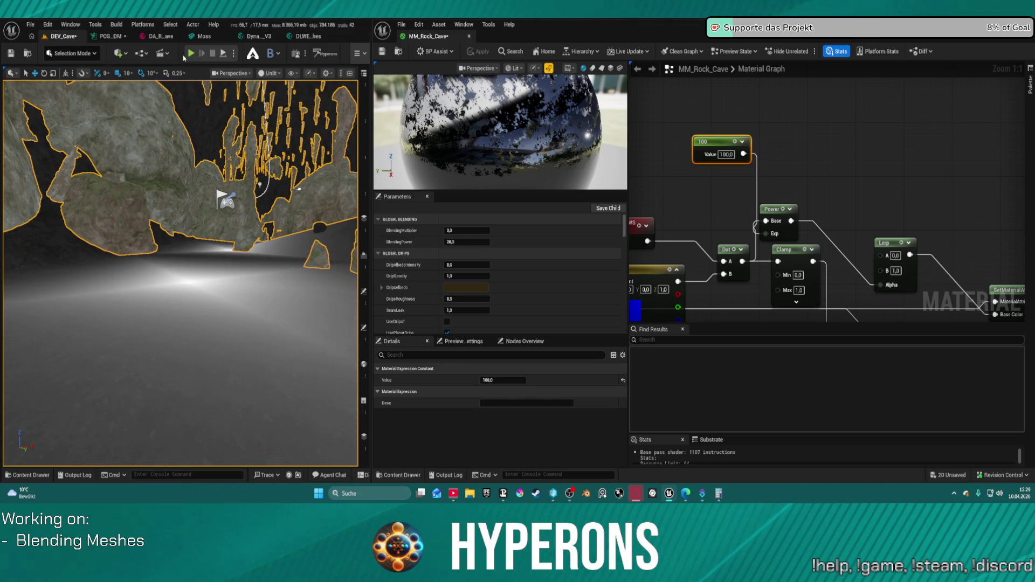
{"action": "key", "text": "alt+p"}
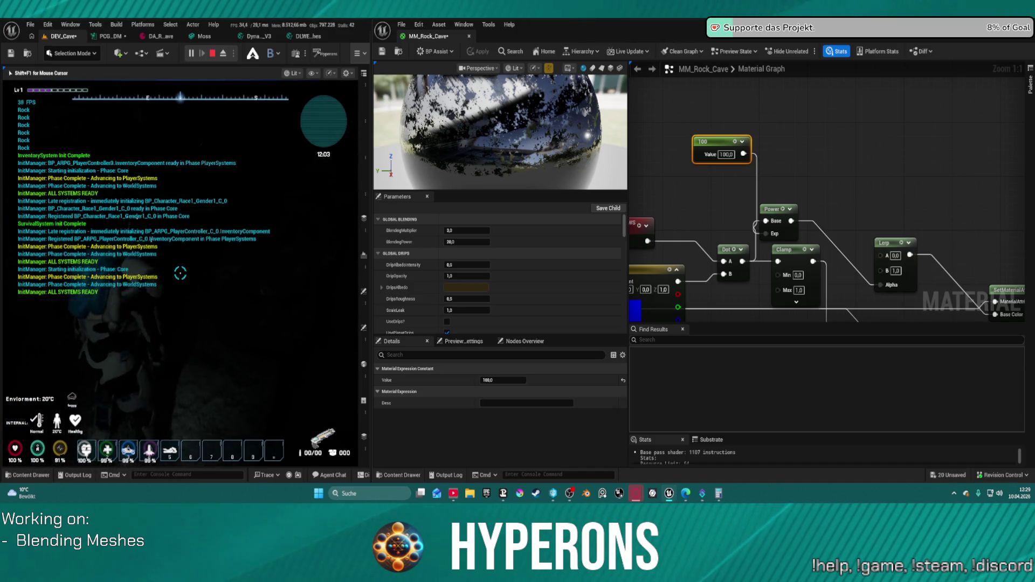
{"action": "key", "text": "Tab"}
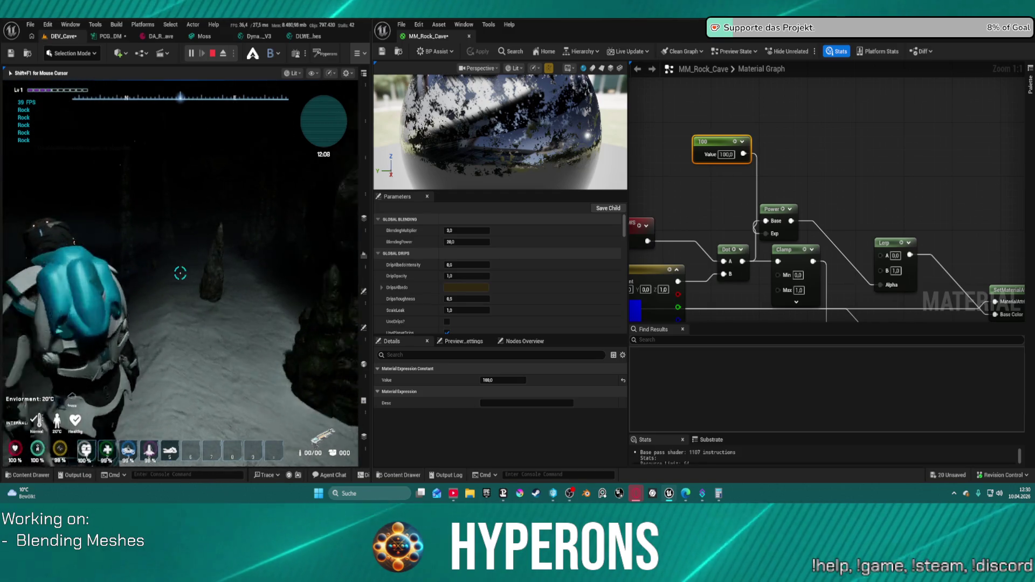
{"action": "key", "text": "Escape"}
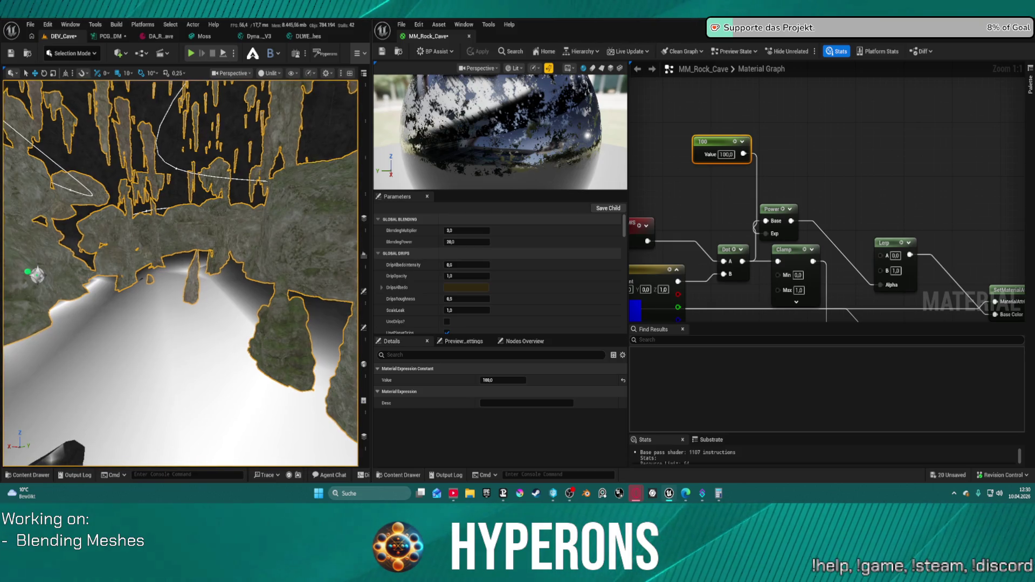
{"action": "key", "text": "w"}
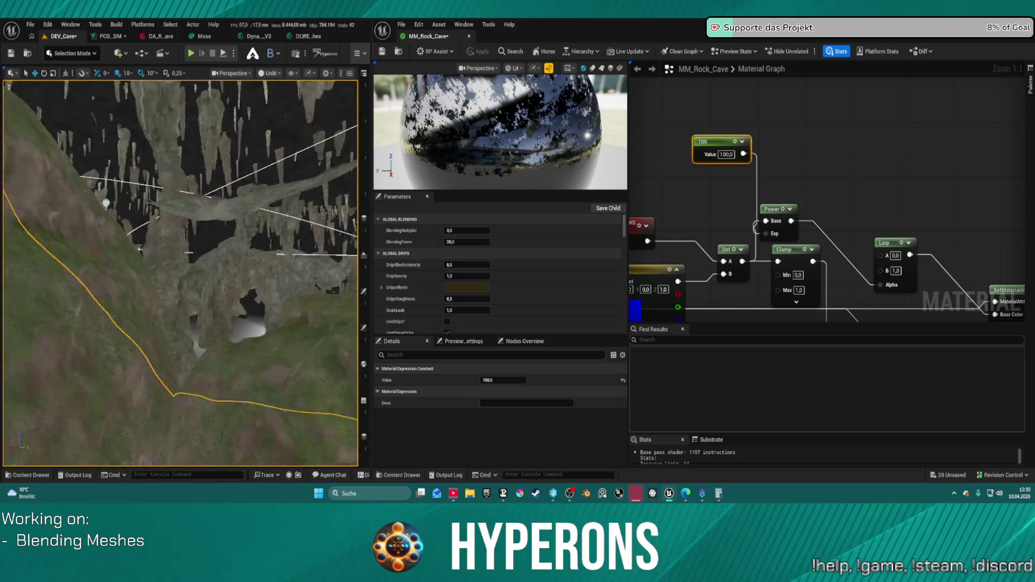
{"action": "key", "text": "w"}
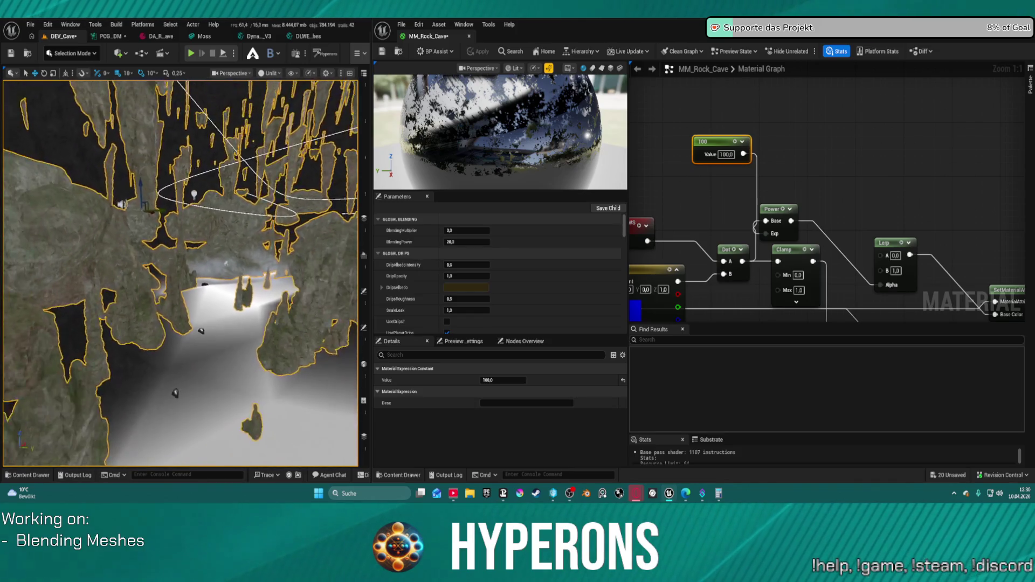
{"action": "key", "text": "w"}
{"action": "key", "text": "w"}
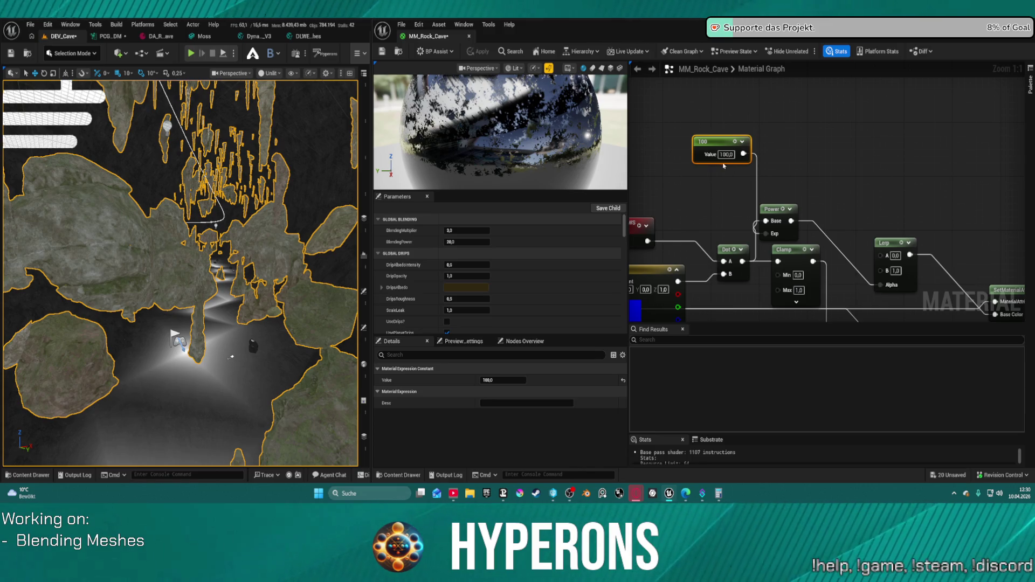
{"action": "mouse_move", "coordinate": [683, 130]}
{"action": "left_mouse_down"}
{"action": "mouse_move", "coordinate": [756, 123]}
{"action": "mouse_move", "coordinate": [708, 126]}
{"action": "mouse_move", "coordinate": [747, 138]}
{"action": "mouse_move", "coordinate": [743, 196]}
{"action": "left_mouse_up"}
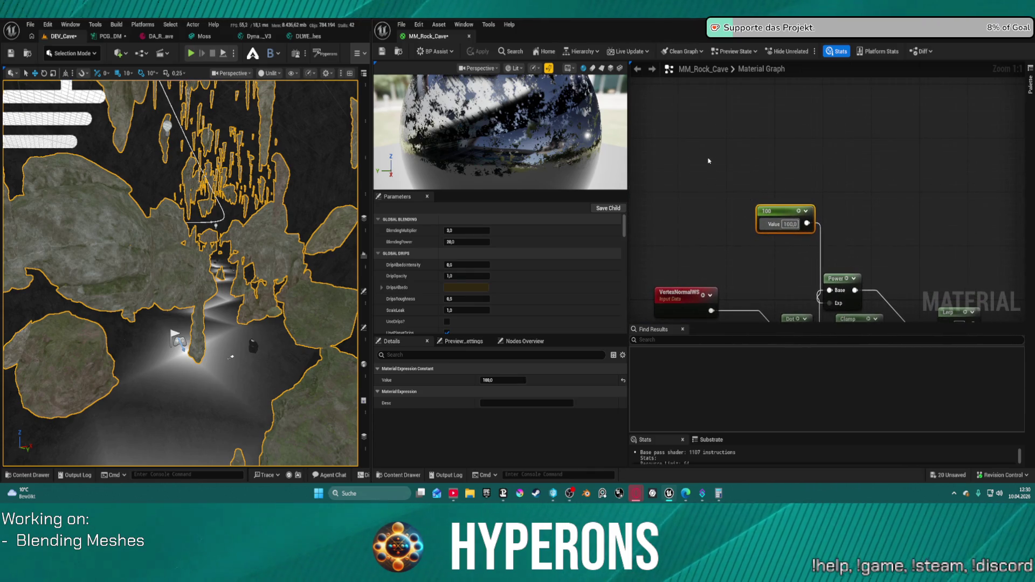
- Add an Absolute World Position node via a 'world position' search and place it up-left
{"action": "right_click", "coordinate": [709, 160]}
{"action": "type", "text": "ab"}
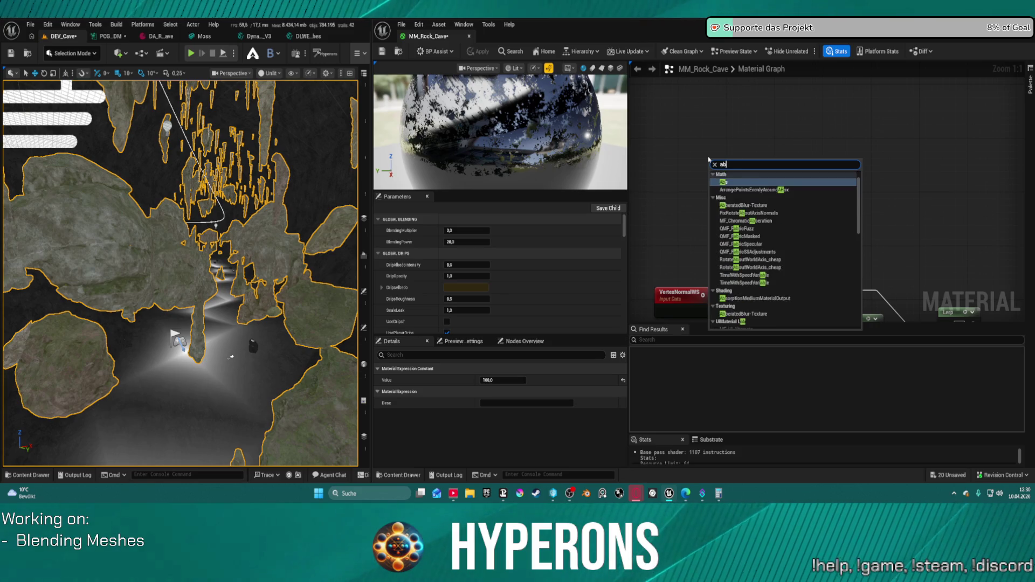
{"action": "type", "text": "s"}
{"action": "key", "text": "BackSpace"}
{"action": "key", "text": "BackSpace"}
{"action": "key", "text": "BackSpace"}
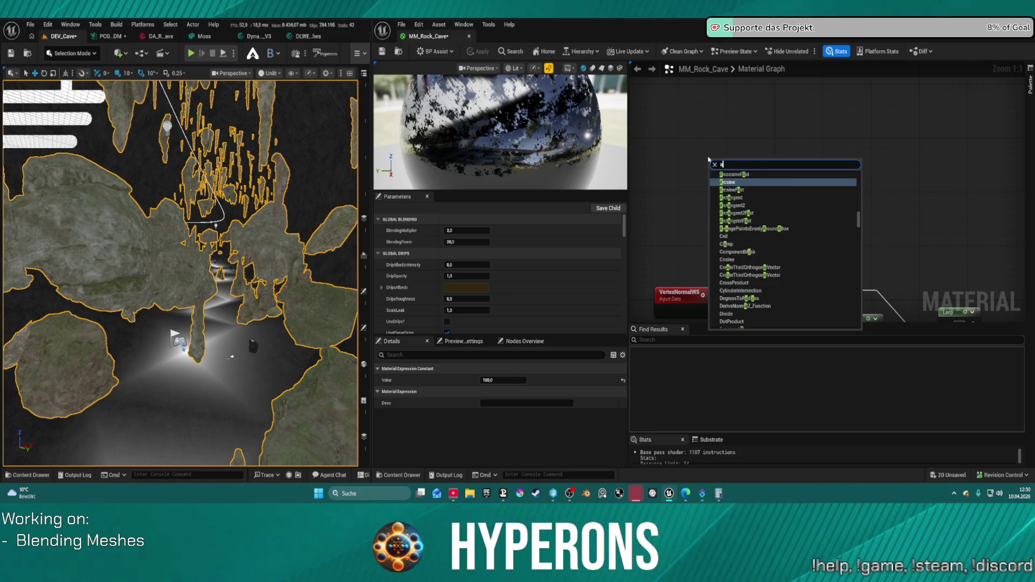
{"action": "type", "text": "w"}
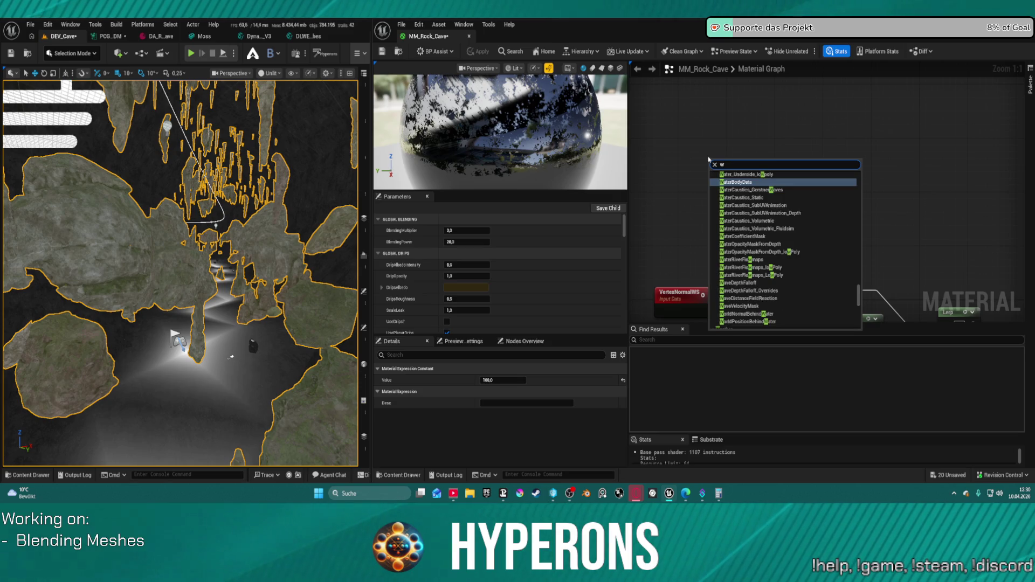
{"action": "type", "text": "orld position"}
{"action": "key", "text": "Return"}
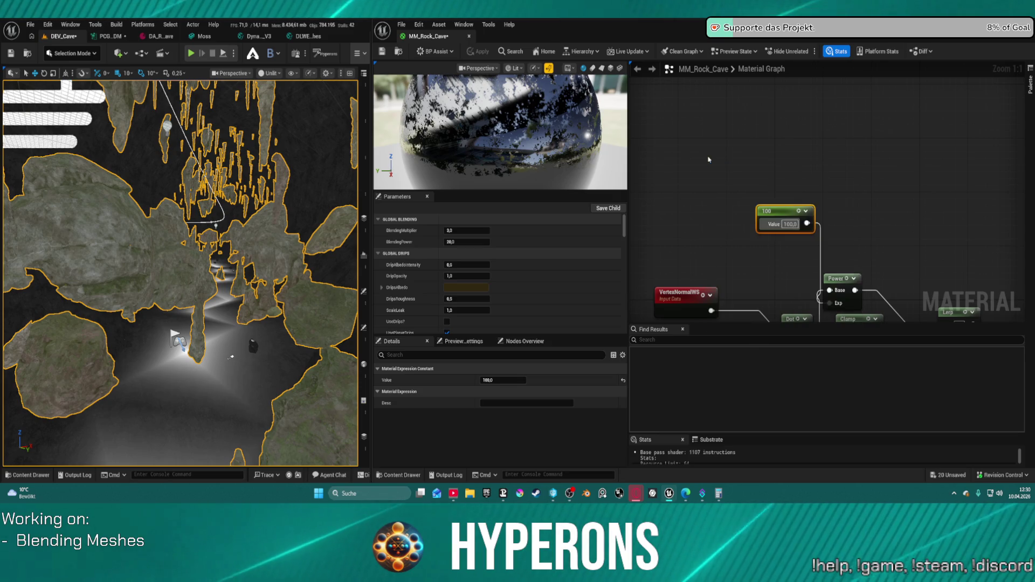
{"action": "left_click_drag", "start_coordinate": [709, 157], "coordinate": [676, 115]}
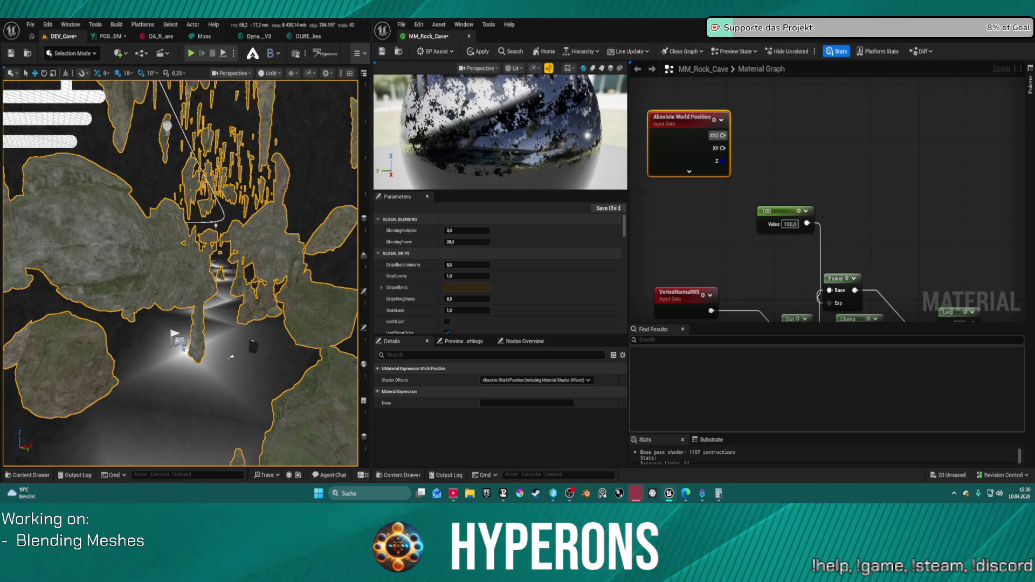
- Move the DLWE_Puddles_ForMeshes node further down, then bring Absolute World Position back into view
{"action": "mouse_move", "coordinate": [749, 223]}
{"action": "left_mouse_down"}
{"action": "mouse_move", "coordinate": [647, 97]}
{"action": "mouse_move", "coordinate": [695, 65]}
{"action": "mouse_move", "coordinate": [779, 89]}
{"action": "left_mouse_up"}
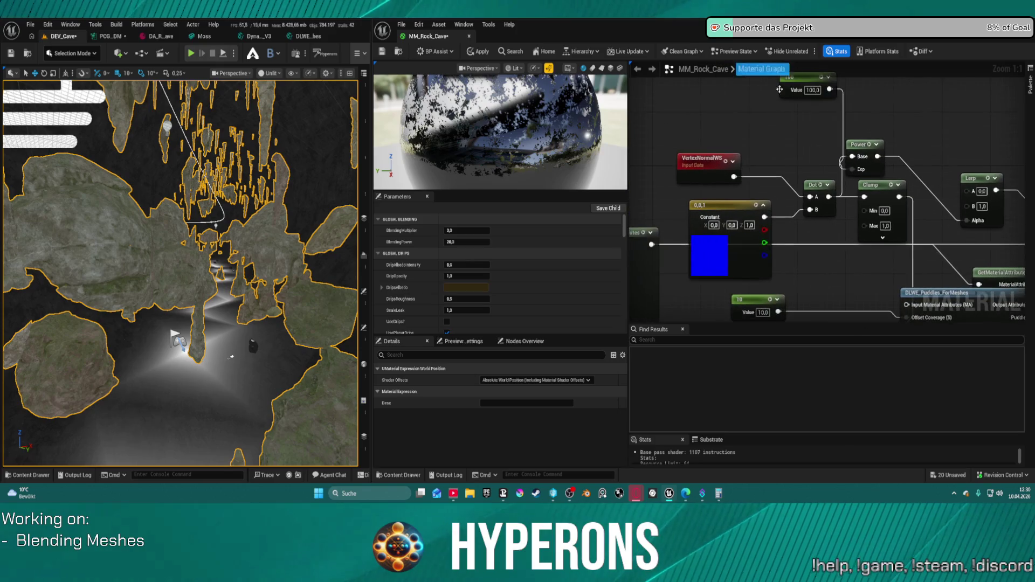
{"action": "left_click", "coordinate": [731, 225]}
{"action": "scroll", "coordinate": [784, 128], "scroll_direction": "down", "scroll_amount": 3}
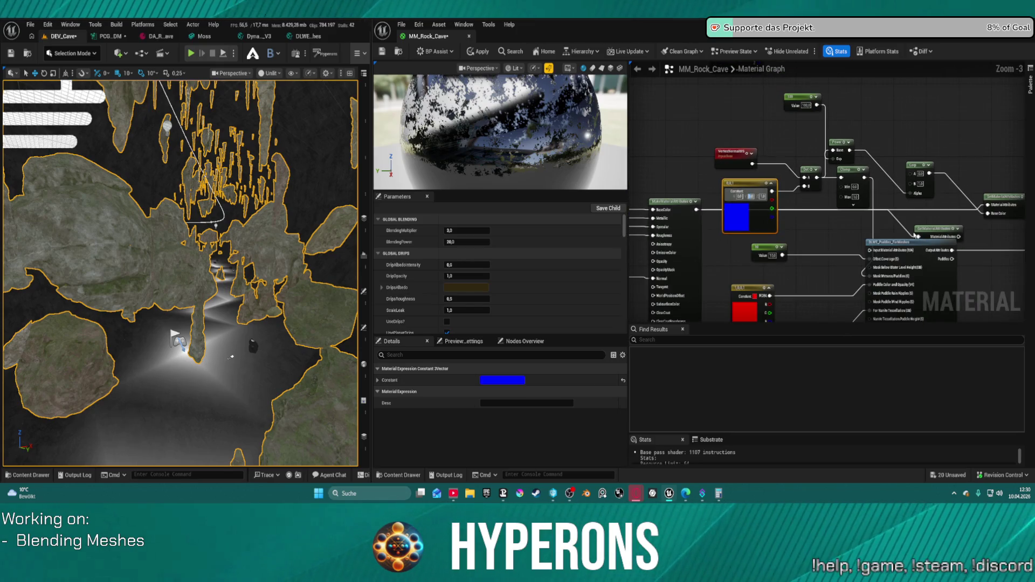
{"action": "left_click", "coordinate": [916, 235]}
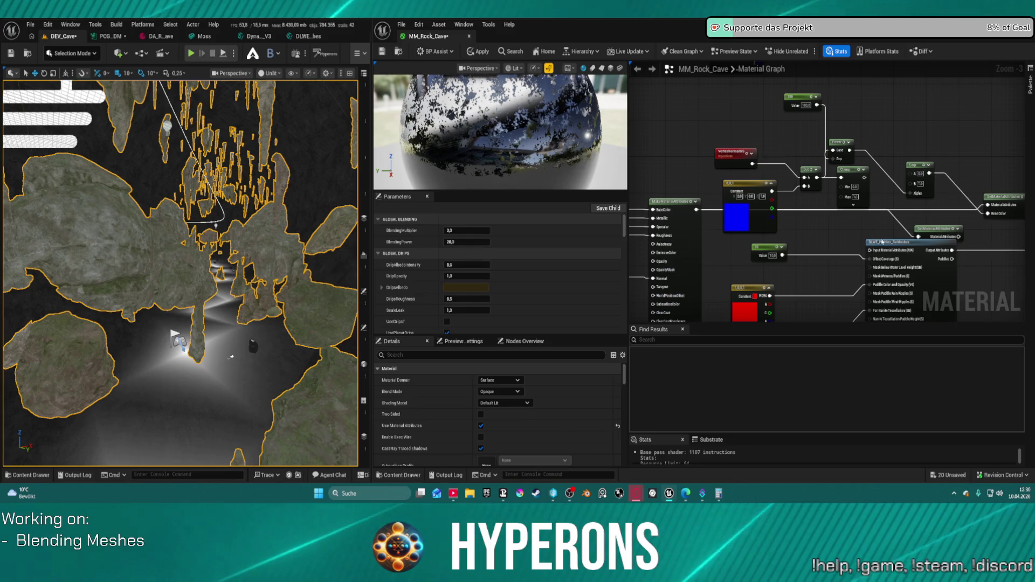
{"action": "left_click", "coordinate": [905, 256]}
{"action": "key", "text": "Delete"}
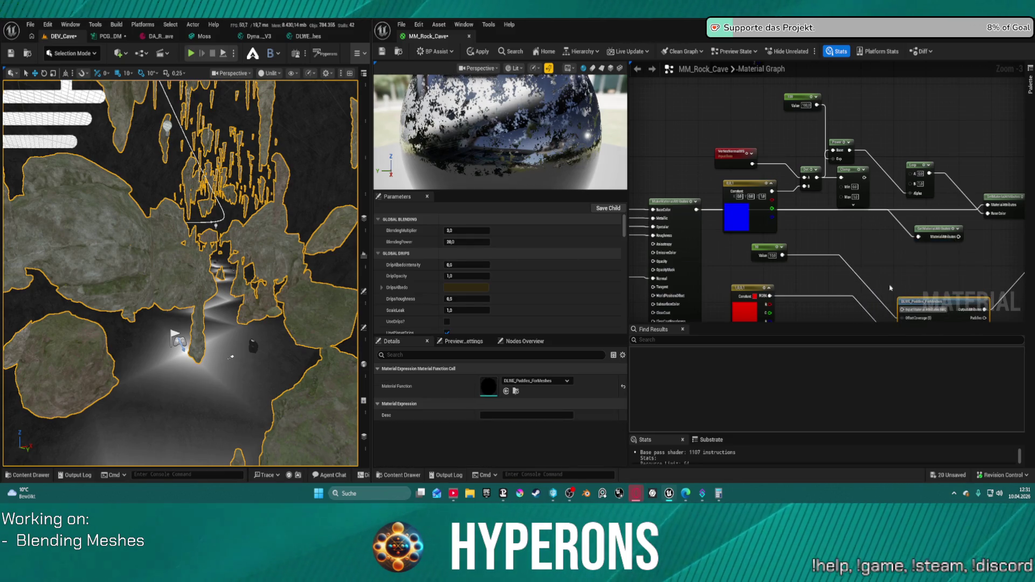
{"action": "mouse_move", "coordinate": [828, 211]}
{"action": "left_mouse_down"}
{"action": "mouse_move", "coordinate": [757, 242]}
{"action": "mouse_move", "coordinate": [777, 289]}
{"action": "left_mouse_up"}
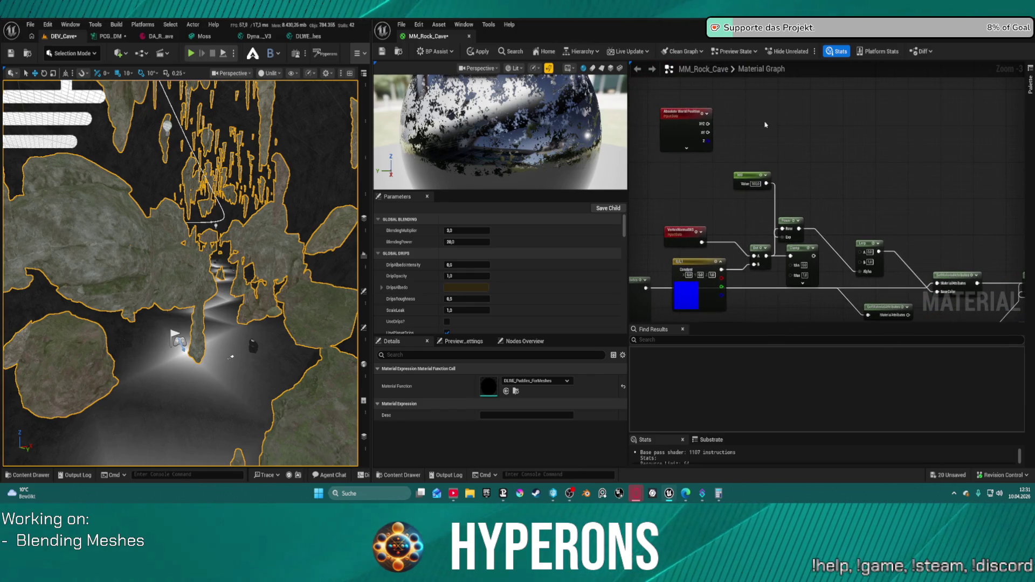
{"action": "left_click_drag", "start_coordinate": [741, 90], "coordinate": [779, 135]}
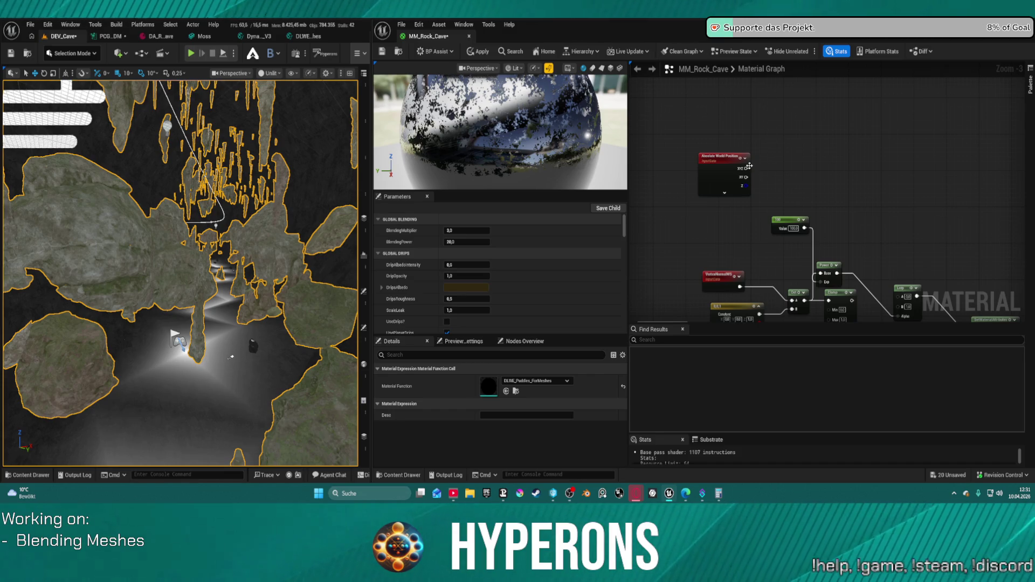
- Add a ComponentMask fed by the Absolute World Position XYZ output, discarding a stray Clamp
{"action": "left_click_drag", "start_coordinate": [746, 169], "coordinate": [791, 168]}
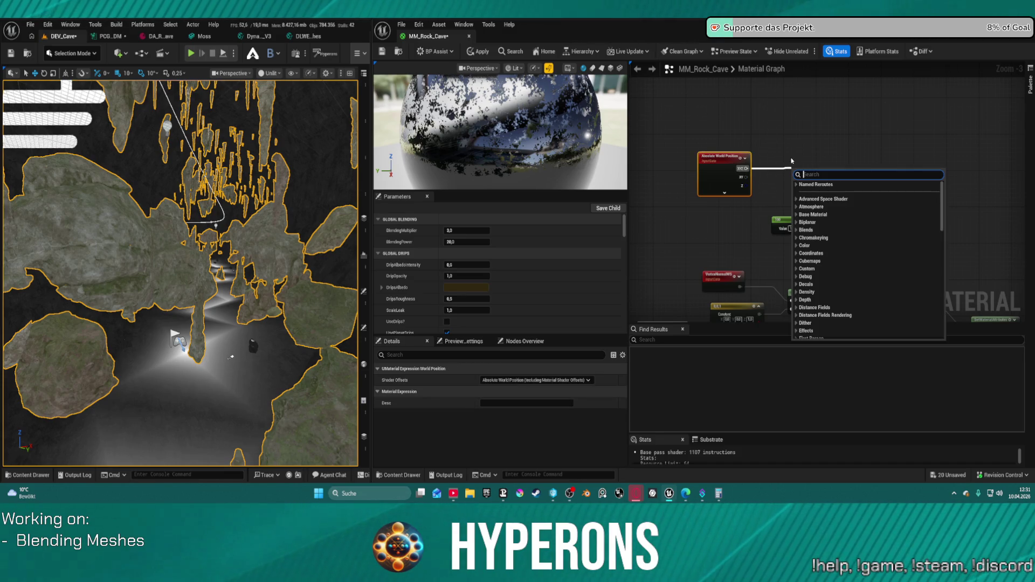
{"action": "type", "text": "clamp"}
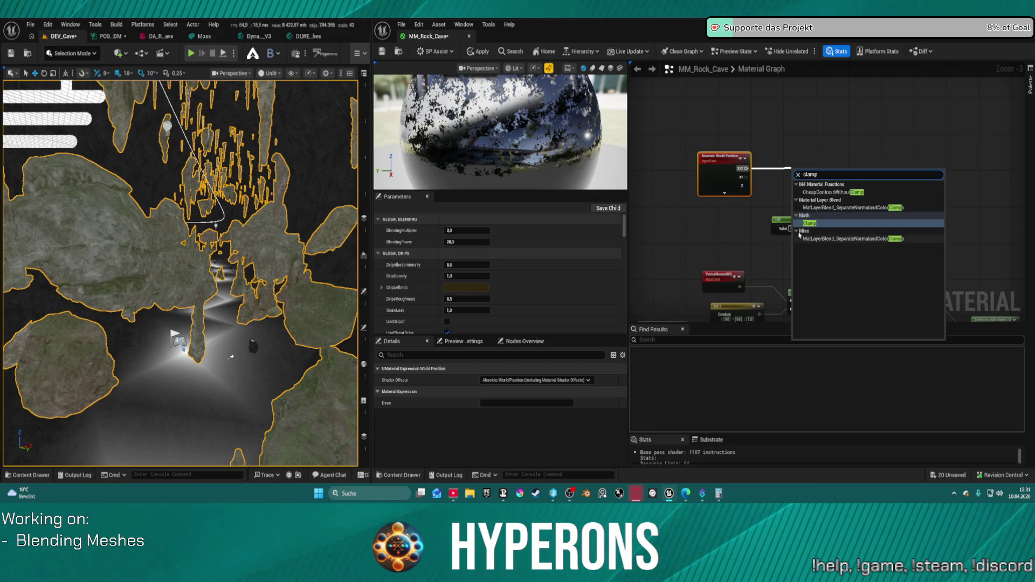
{"action": "left_click", "coordinate": [810, 223]}
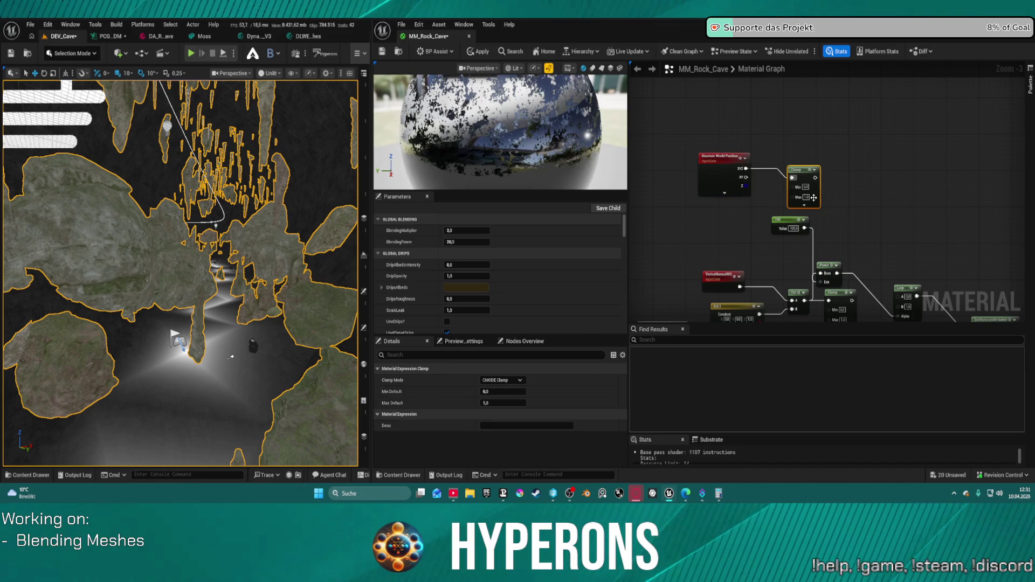
{"action": "key", "text": "Delete"}
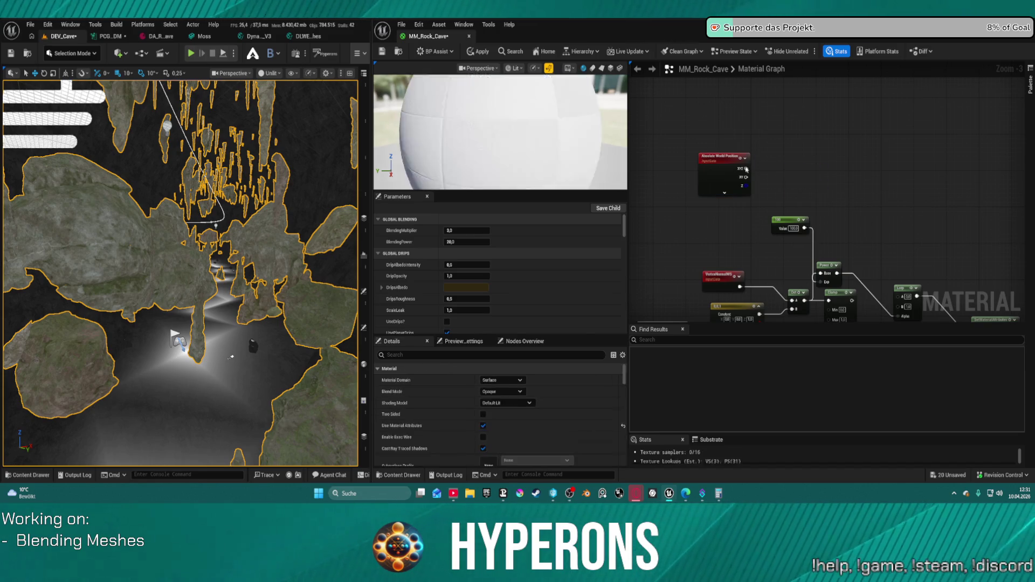
{"action": "left_click_drag", "start_coordinate": [746, 170], "coordinate": [787, 186]}
{"action": "type", "text": "ma"}
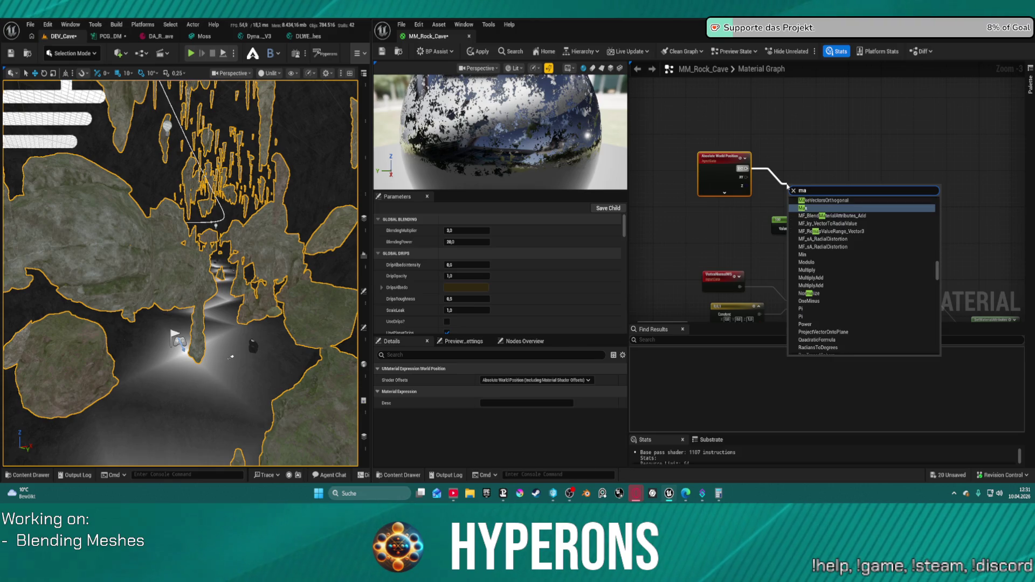
{"action": "key", "text": "BackSpace"}
{"action": "key", "text": "BackSpace"}
{"action": "type", "text": "c"}
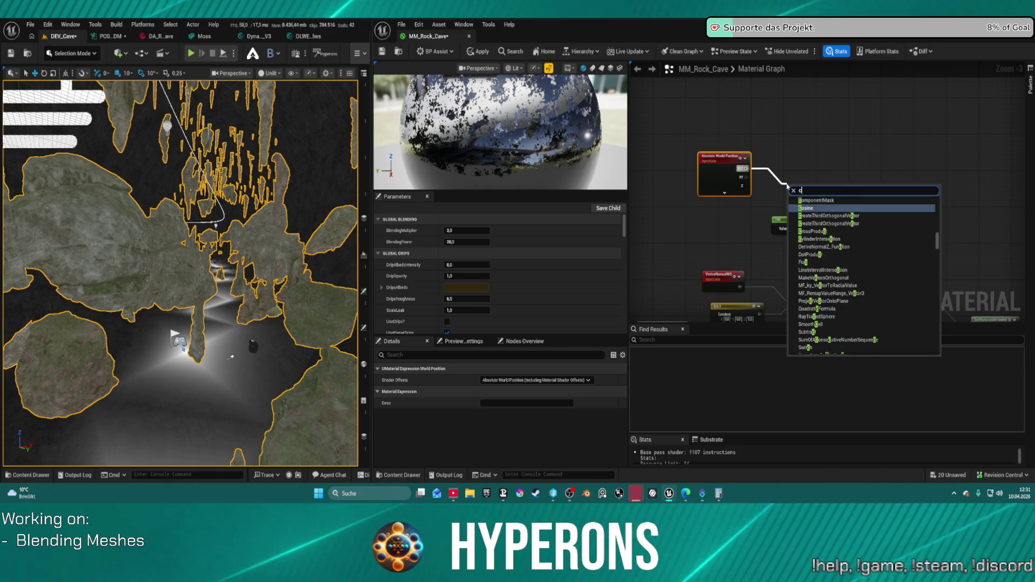
{"action": "type", "text": "omp"}
{"action": "key", "text": "Return"}
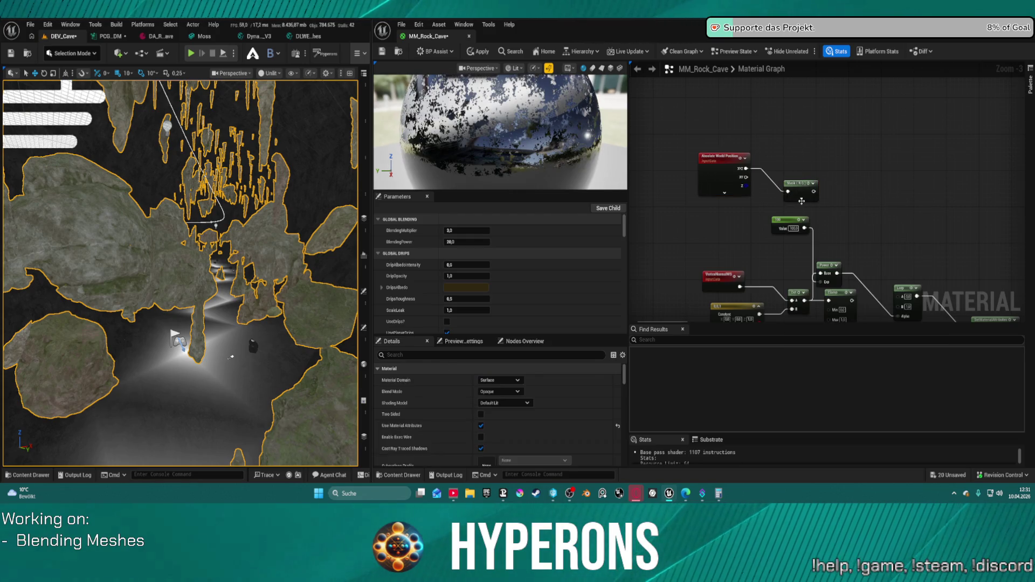
- Set the mask to the R and B channels and tuck it below the world position node
{"action": "left_click", "coordinate": [801, 199]}
{"action": "left_click_drag", "start_coordinate": [814, 201], "coordinate": [785, 160]}
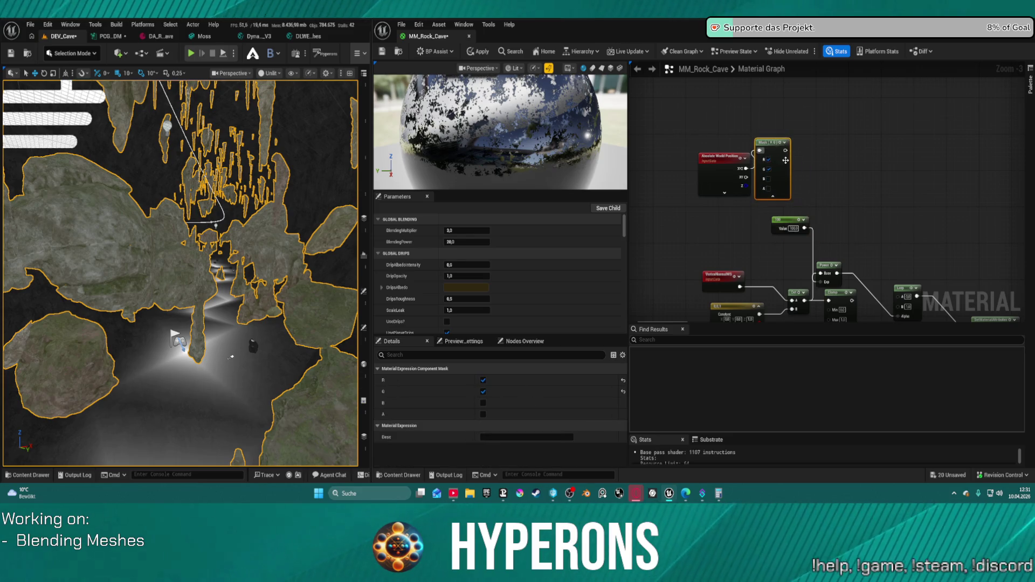
{"action": "left_click", "coordinate": [768, 170]}
{"action": "left_click", "coordinate": [768, 179]}
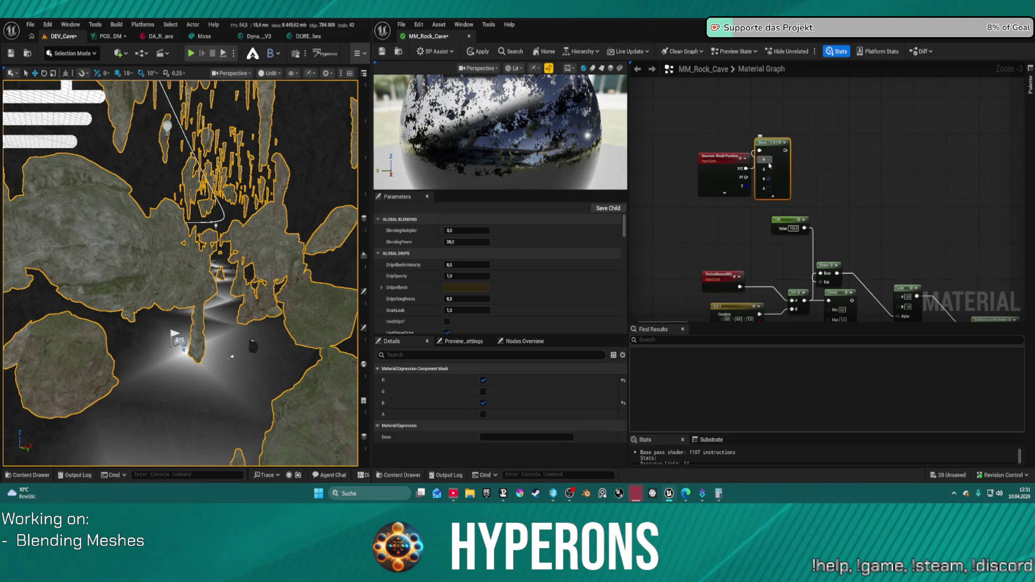
{"action": "left_click_drag", "start_coordinate": [722, 155], "coordinate": [690, 142]}
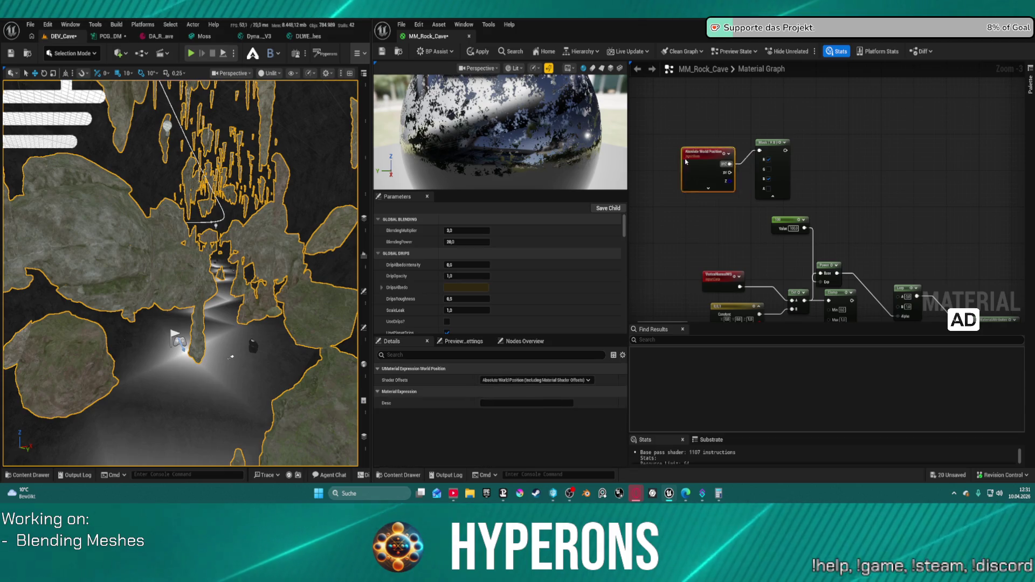
{"action": "mouse_move", "coordinate": [786, 175]}
{"action": "left_mouse_down"}
{"action": "mouse_move", "coordinate": [753, 197]}
{"action": "mouse_move", "coordinate": [753, 230]}
{"action": "left_mouse_up"}
{"action": "mouse_move", "coordinate": [825, 276]}
{"action": "left_mouse_down"}
{"action": "mouse_move", "coordinate": [770, 221]}
{"action": "mouse_move", "coordinate": [802, 201]}
{"action": "left_mouse_up"}
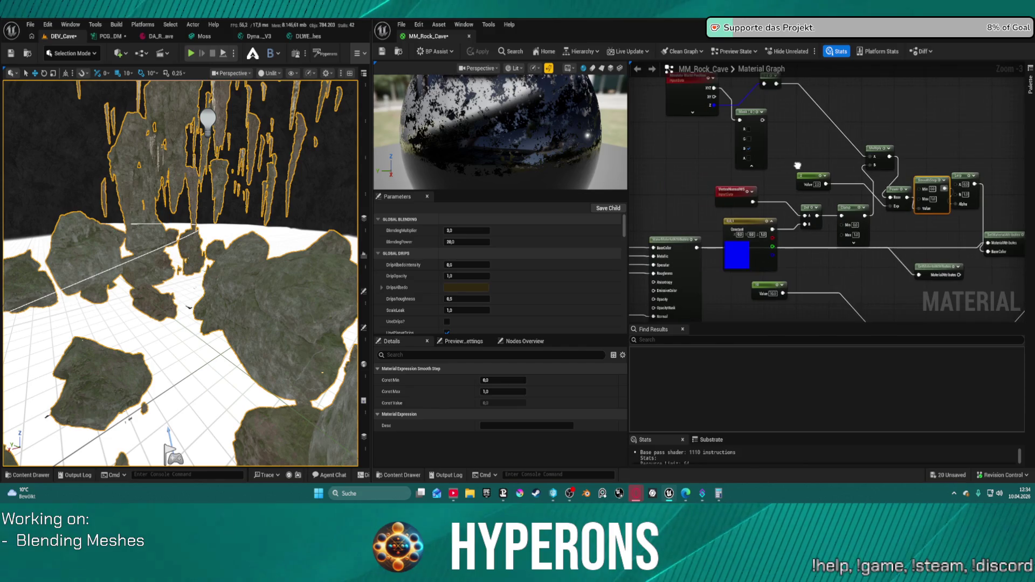
- Rearrange the Power, SmoothStep and Multiply nodes for clearer wiring
{"action": "left_click_drag", "start_coordinate": [893, 188], "coordinate": [889, 175]}
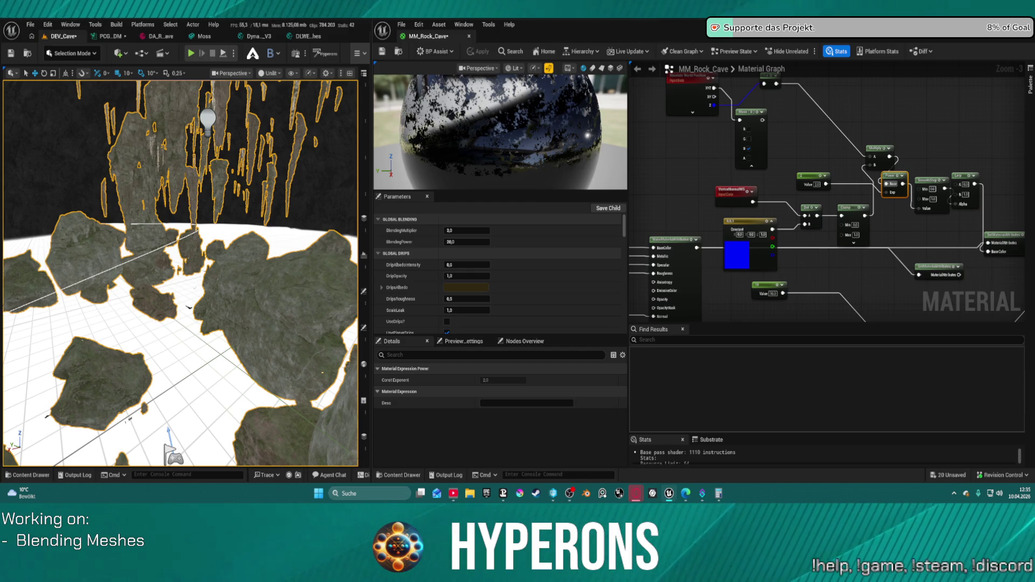
{"action": "scroll", "coordinate": [893, 156], "scroll_direction": "up", "scroll_amount": 4}
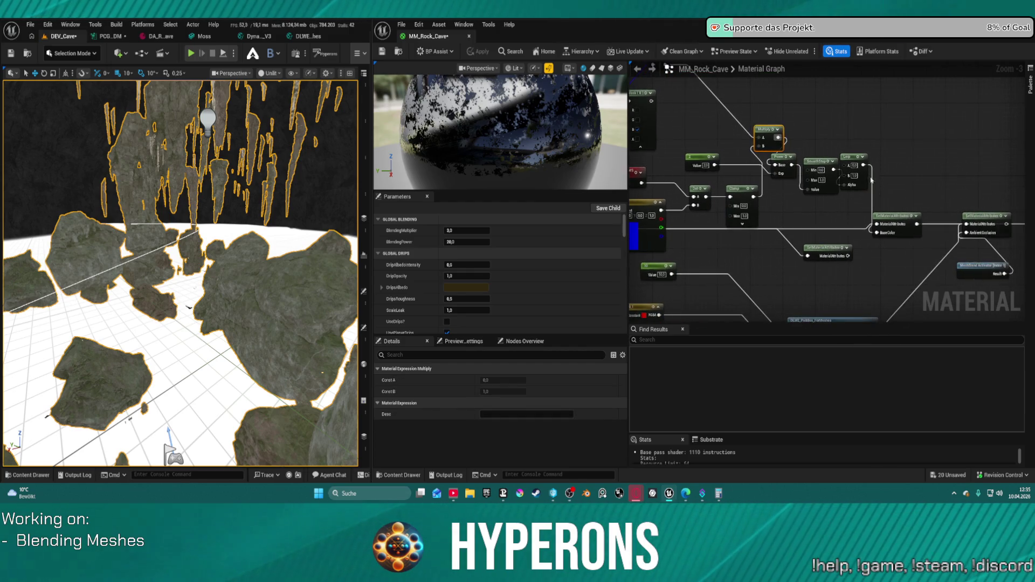
{"action": "left_click", "coordinate": [784, 126]}
{"action": "mouse_move", "coordinate": [784, 125]}
{"action": "left_mouse_down"}
{"action": "mouse_move", "coordinate": [797, 95]}
{"action": "mouse_move", "coordinate": [826, 140]}
{"action": "left_mouse_up"}
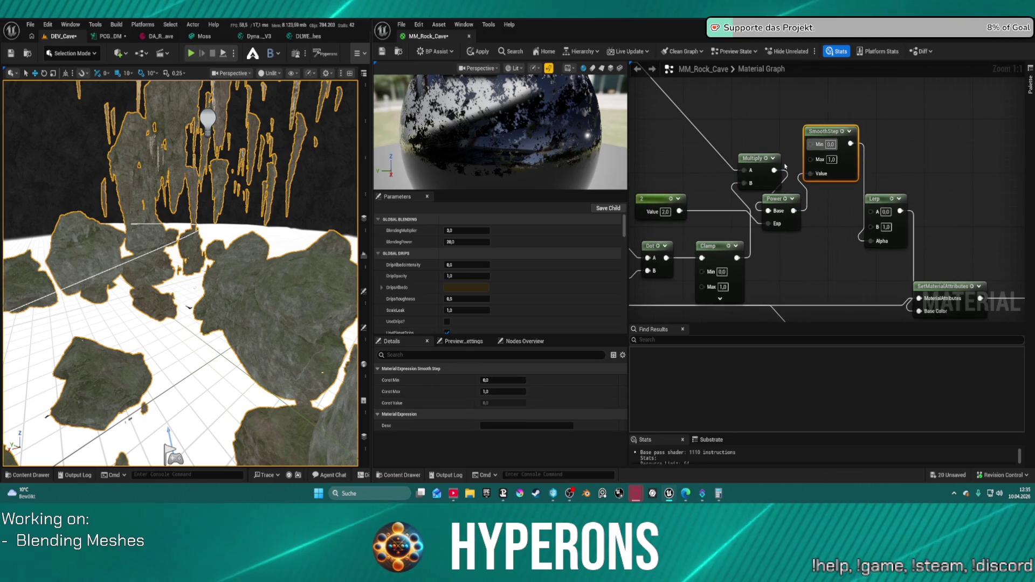
{"action": "mouse_move", "coordinate": [749, 158]}
{"action": "left_mouse_down"}
{"action": "mouse_move", "coordinate": [715, 145]}
{"action": "mouse_move", "coordinate": [758, 166]}
{"action": "left_mouse_up"}
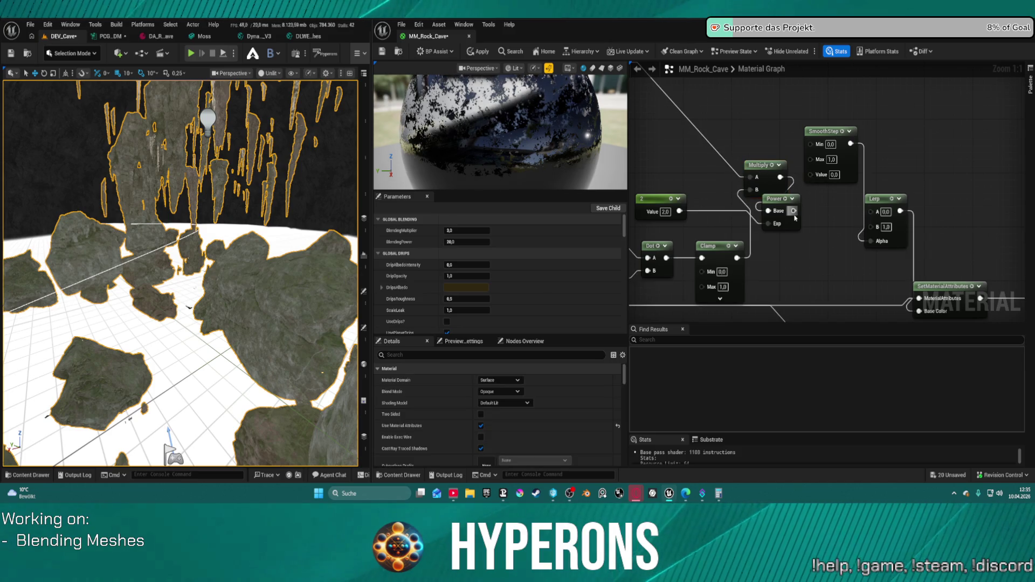
- Wire Power into the Lerp Alpha and the 1-x output into SmoothStep Min
{"action": "left_click_drag", "start_coordinate": [792, 211], "coordinate": [872, 242]}
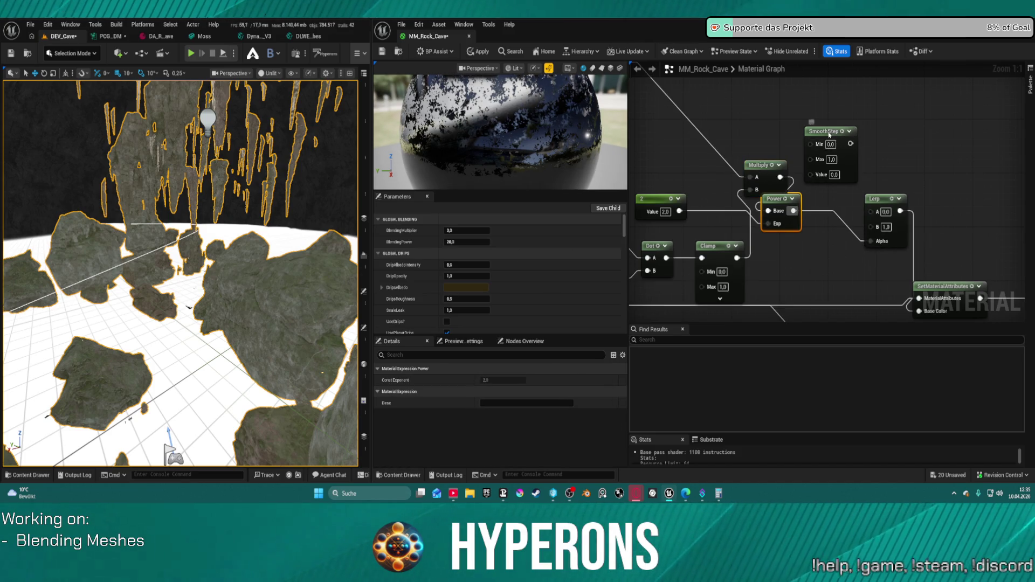
{"action": "left_click_drag", "start_coordinate": [783, 191], "coordinate": [828, 192]}
{"action": "right_click", "coordinate": [820, 195]}
{"action": "left_click", "coordinate": [802, 192]}
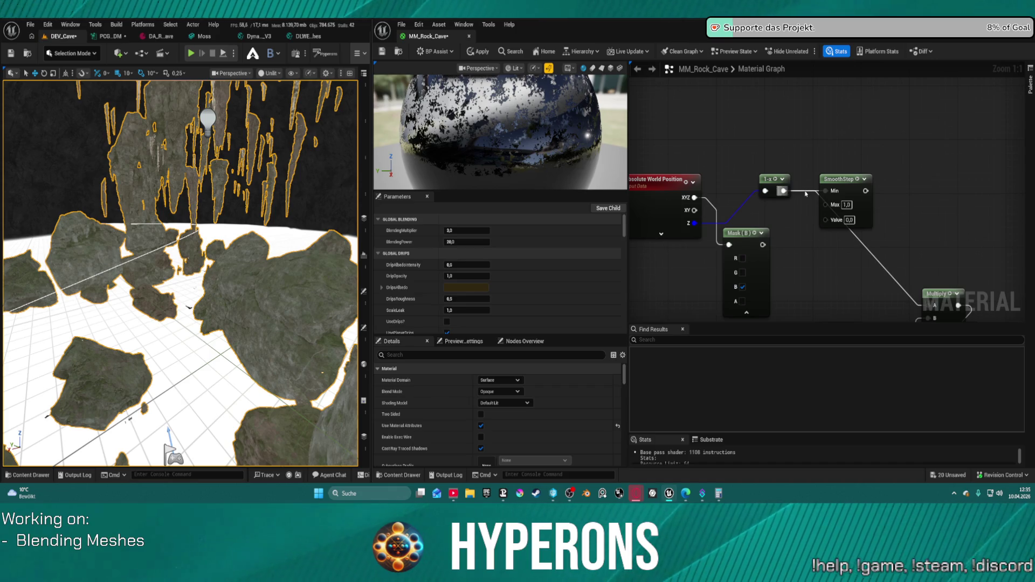
- Rewire 1-x into SmoothStep Value, set SmoothStep Max to 0,2 and apply the material
{"action": "left_click", "coordinate": [783, 191], "text": "alt"}
{"action": "left_click_drag", "start_coordinate": [783, 190], "coordinate": [825, 221]}
{"action": "mouse_move", "coordinate": [865, 191]}
{"action": "left_mouse_down"}
{"action": "mouse_move", "coordinate": [928, 310]}
{"action": "mouse_move", "coordinate": [928, 233]}
{"action": "left_mouse_up"}
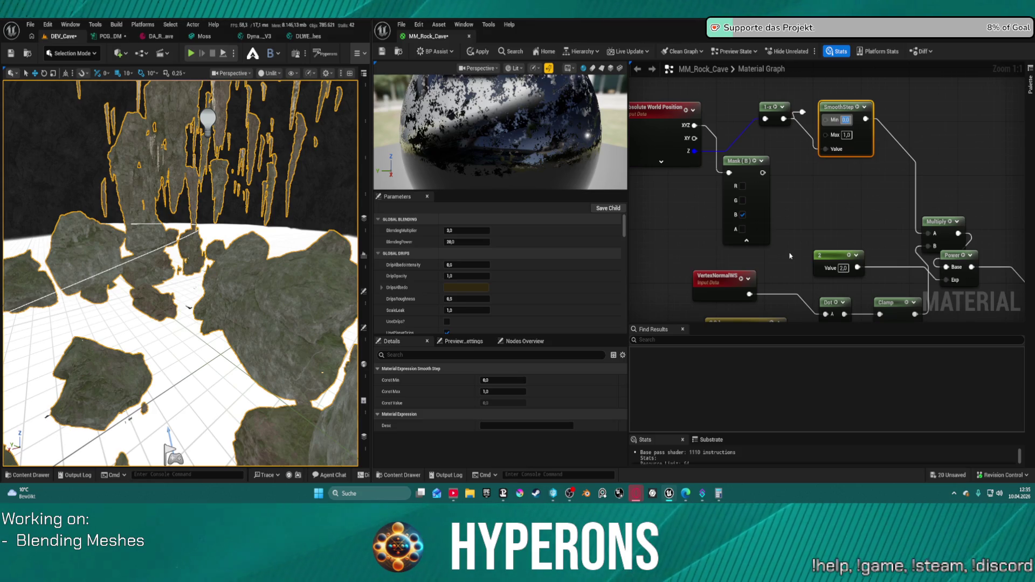
{"action": "key", "text": "Tab"}
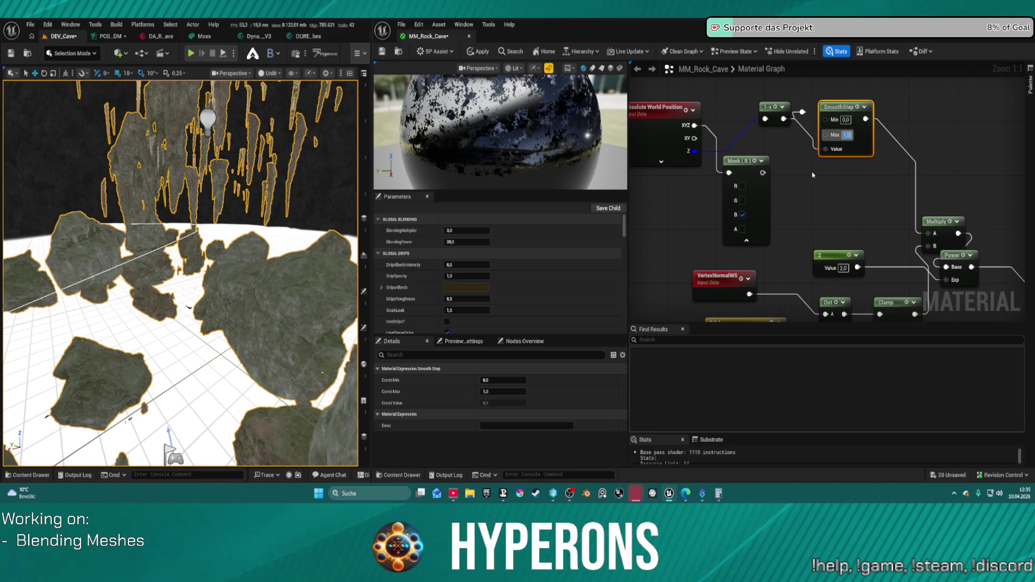
{"action": "type", "text": "0,2"}
{"action": "key", "text": "Return"}
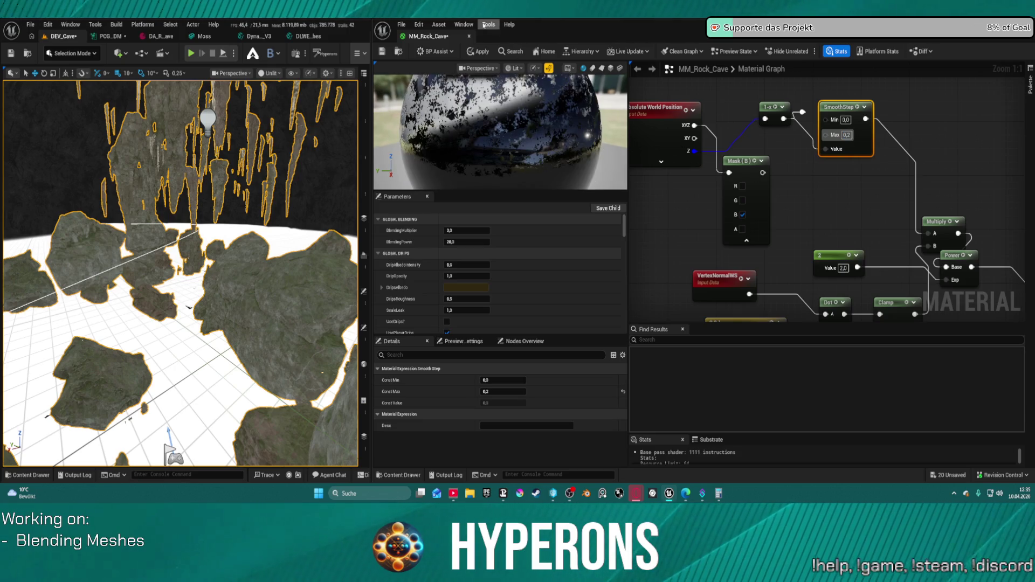
{"action": "left_click", "coordinate": [482, 52]}
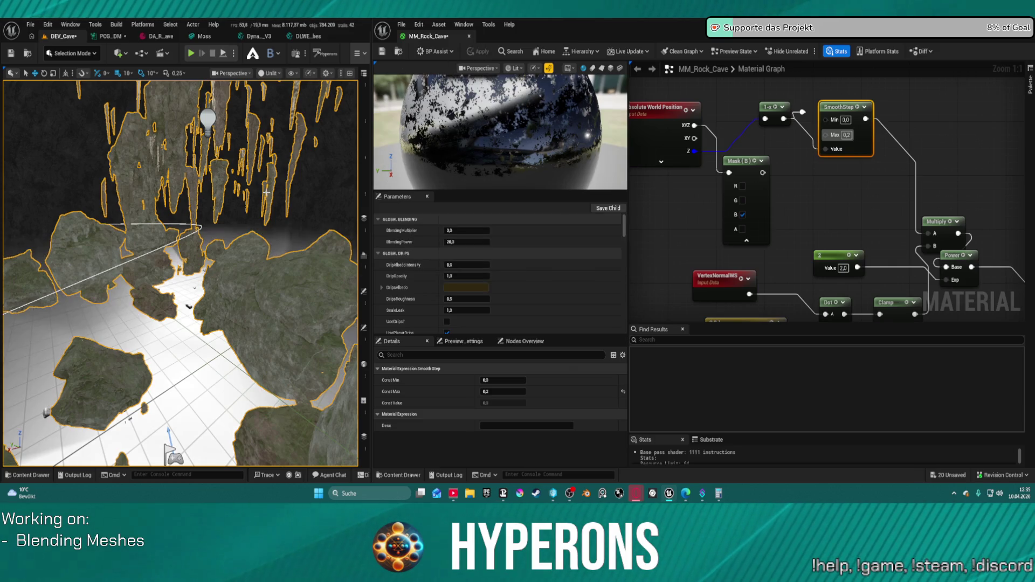
- Change SmoothStep Max to 0,1 and inspect the cave floor and rock walls in the viewport
{"action": "mouse_move", "coordinate": [304, 112]}
{"action": "left_mouse_down"}
{"action": "mouse_move", "coordinate": [299, 205]}
{"action": "mouse_move", "coordinate": [299, 132]}
{"action": "left_mouse_up"}
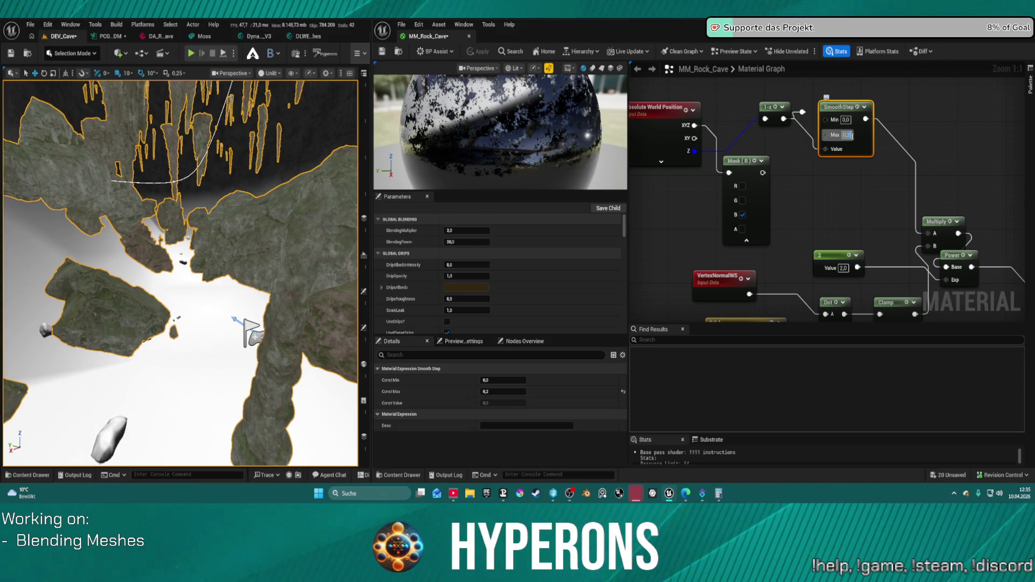
{"action": "type", "text": "0,1"}
{"action": "key", "text": "Return"}
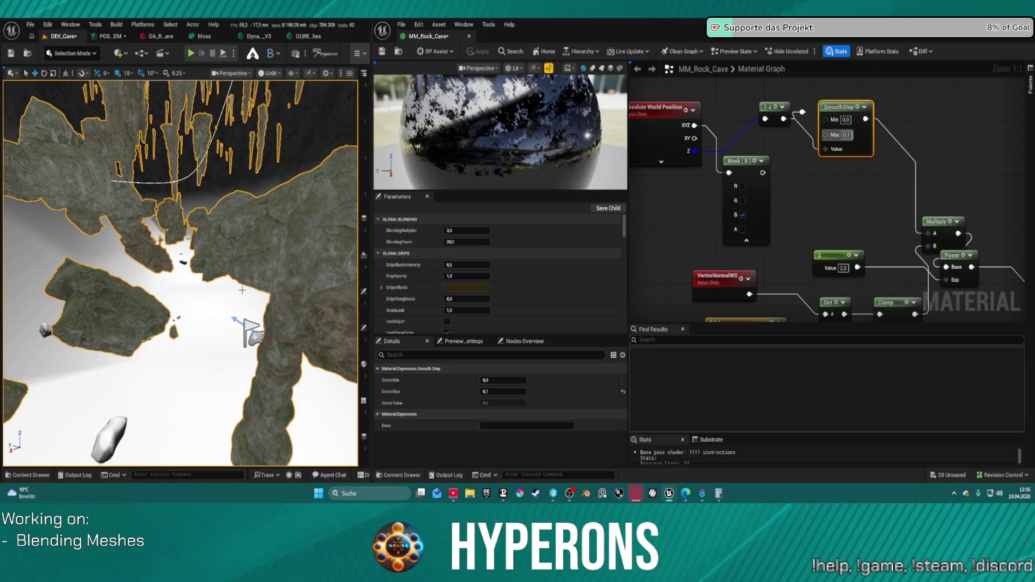
{"action": "left_click_drag", "start_coordinate": [219, 287], "coordinate": [222, 307]}
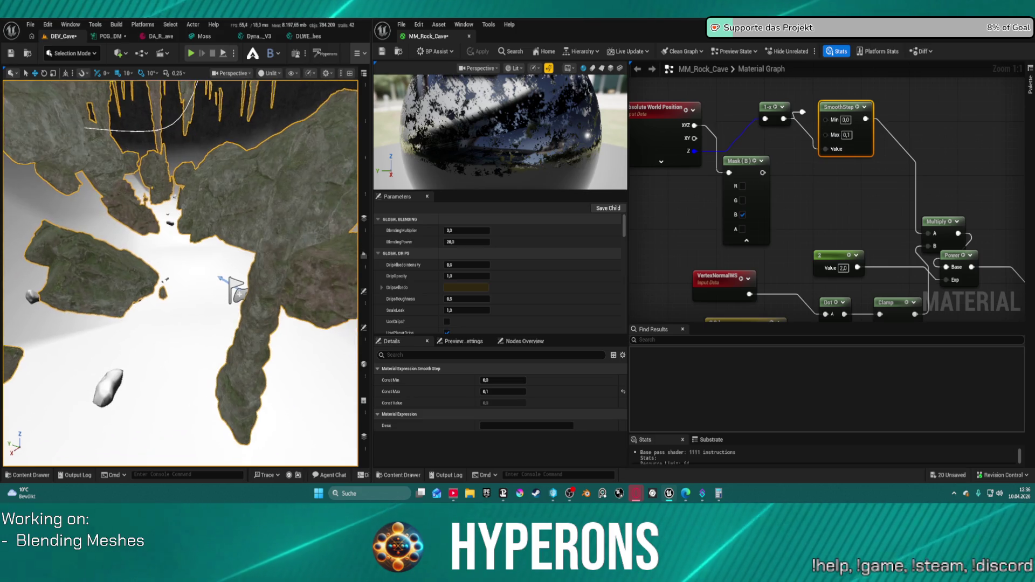
{"action": "mouse_move", "coordinate": [232, 255]}
{"action": "left_mouse_down"}
{"action": "mouse_move", "coordinate": [239, 213]}
{"action": "mouse_move", "coordinate": [224, 153]}
{"action": "mouse_move", "coordinate": [235, 247]}
{"action": "left_mouse_up"}
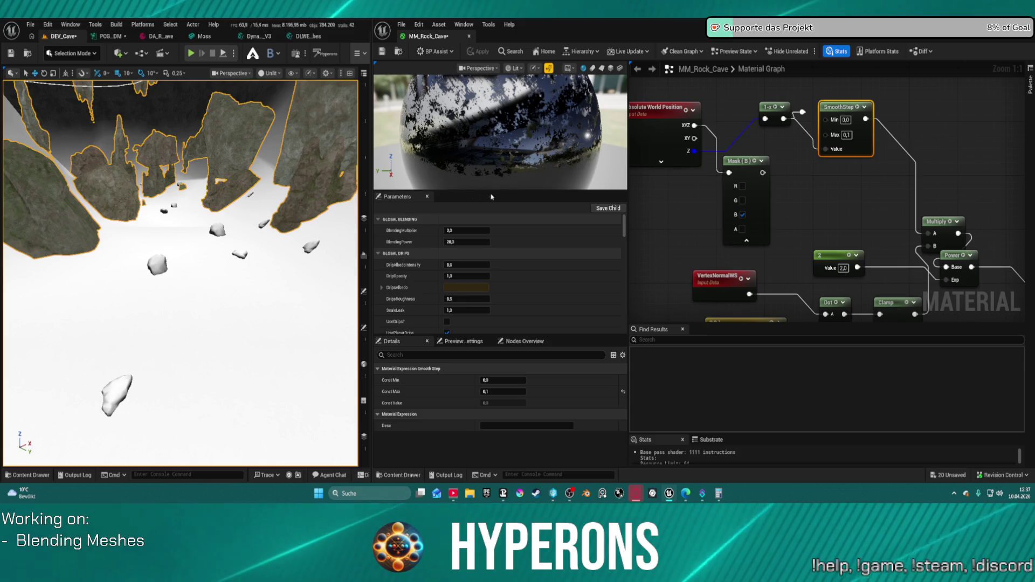
- Try a SmoothStep Max of 0,01, then revert to 0,1 and apply
{"action": "mouse_move", "coordinate": [813, 175]}
{"action": "left_mouse_down"}
{"action": "mouse_move", "coordinate": [759, 143]}
{"action": "mouse_move", "coordinate": [798, 202]}
{"action": "left_mouse_up"}
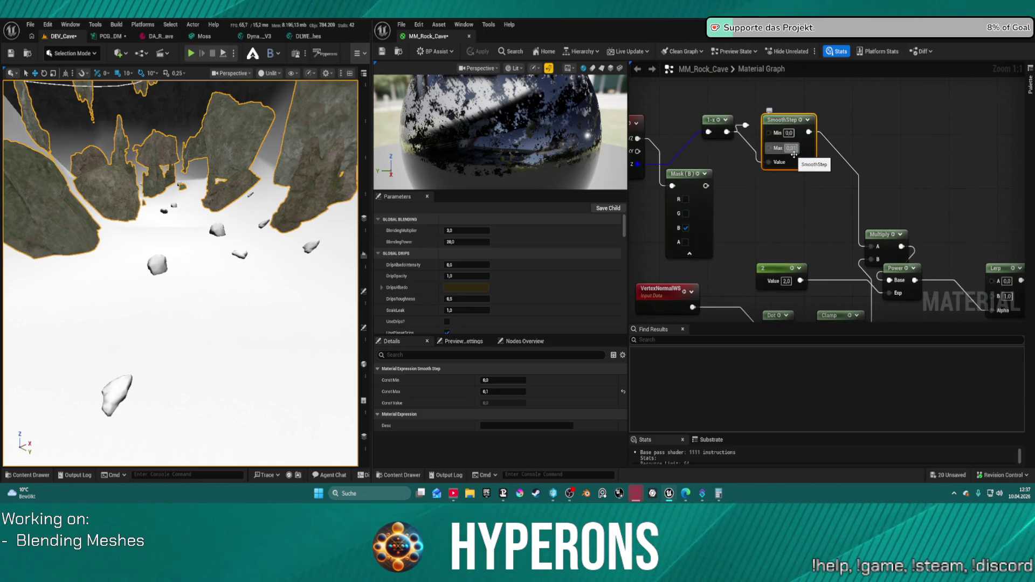
{"action": "key", "text": "Return"}
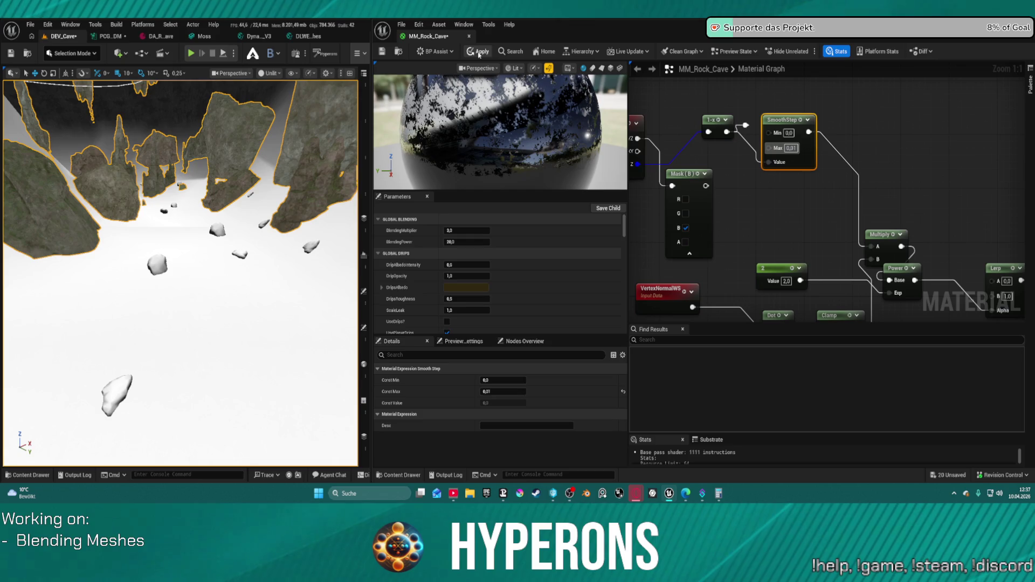
{"action": "left_click", "coordinate": [479, 51]}
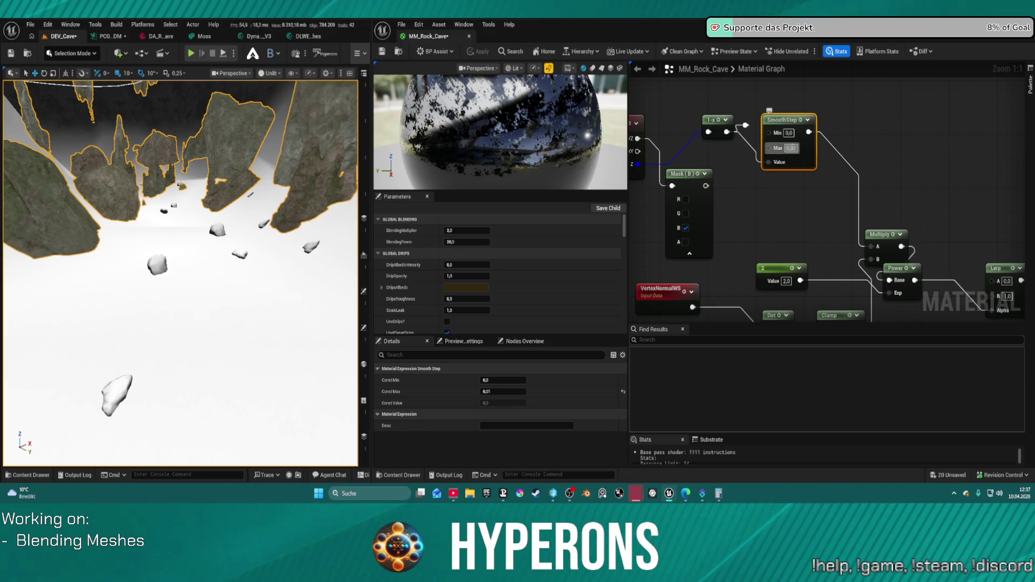
{"action": "type", "text": "0,1"}
{"action": "key", "text": "Return"}
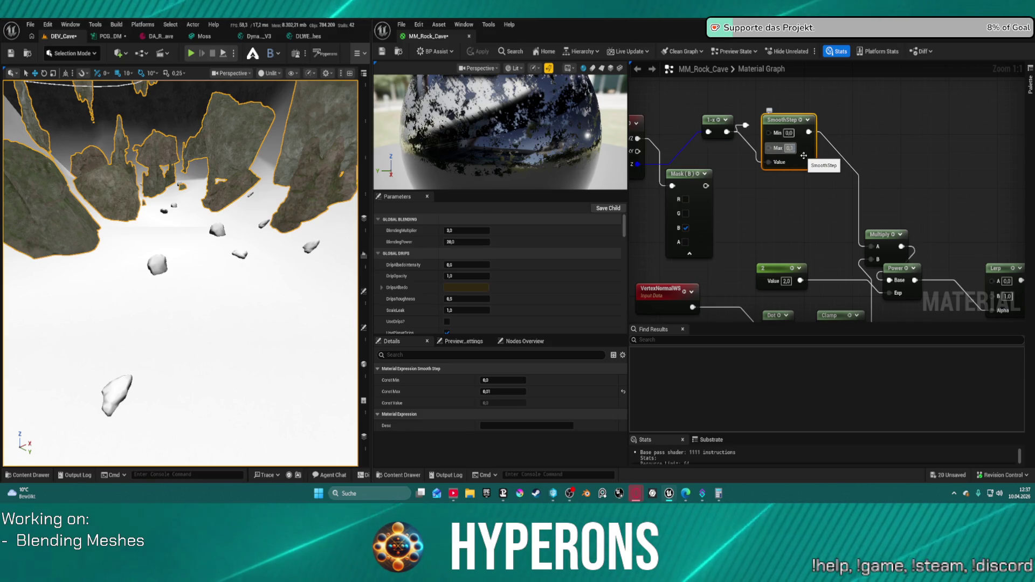
{"action": "left_click_drag", "start_coordinate": [824, 189], "coordinate": [824, 94]}
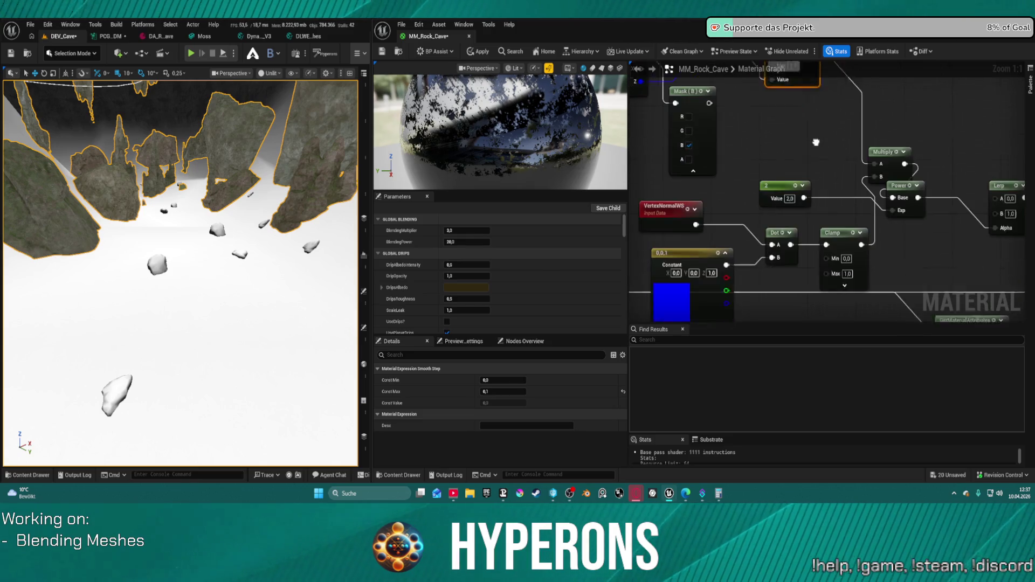
{"action": "left_click", "coordinate": [478, 51]}
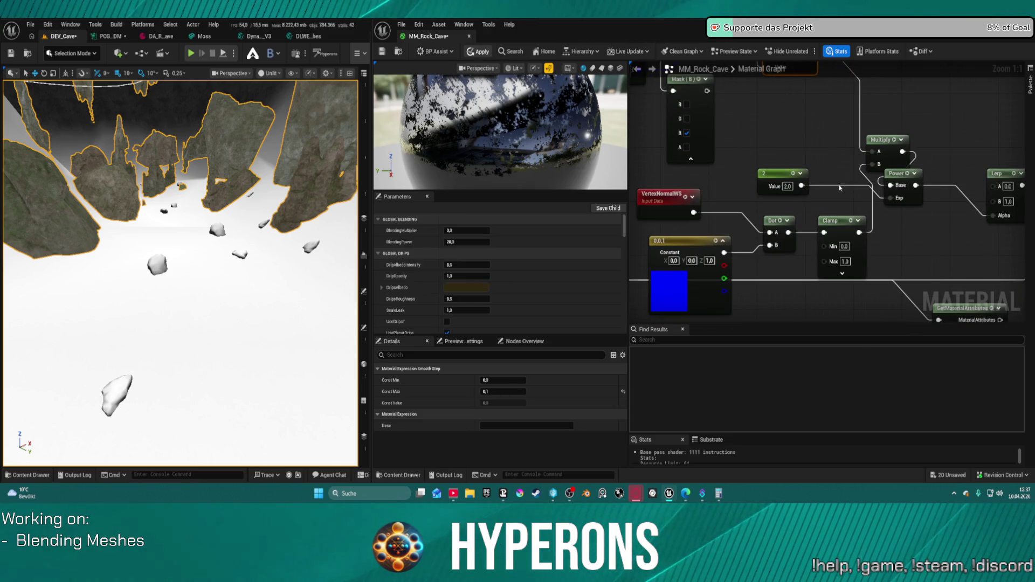
- Select the Clamp node and move the Power node up beside the Lerp
{"action": "left_click", "coordinate": [841, 261]}
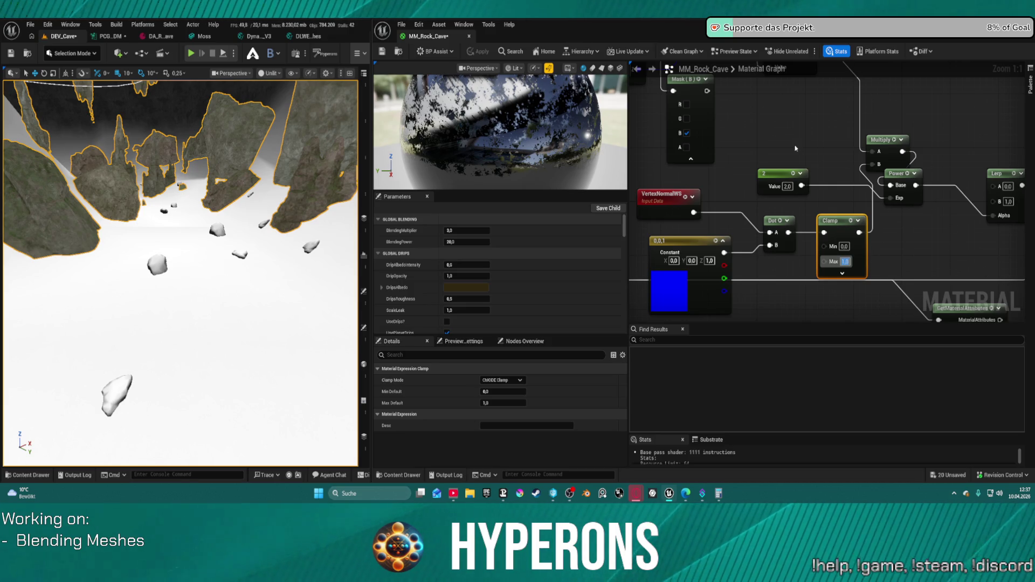
{"action": "mouse_move", "coordinate": [795, 148]}
{"action": "left_mouse_down"}
{"action": "mouse_move", "coordinate": [816, 178]}
{"action": "mouse_move", "coordinate": [804, 160]}
{"action": "left_mouse_up"}
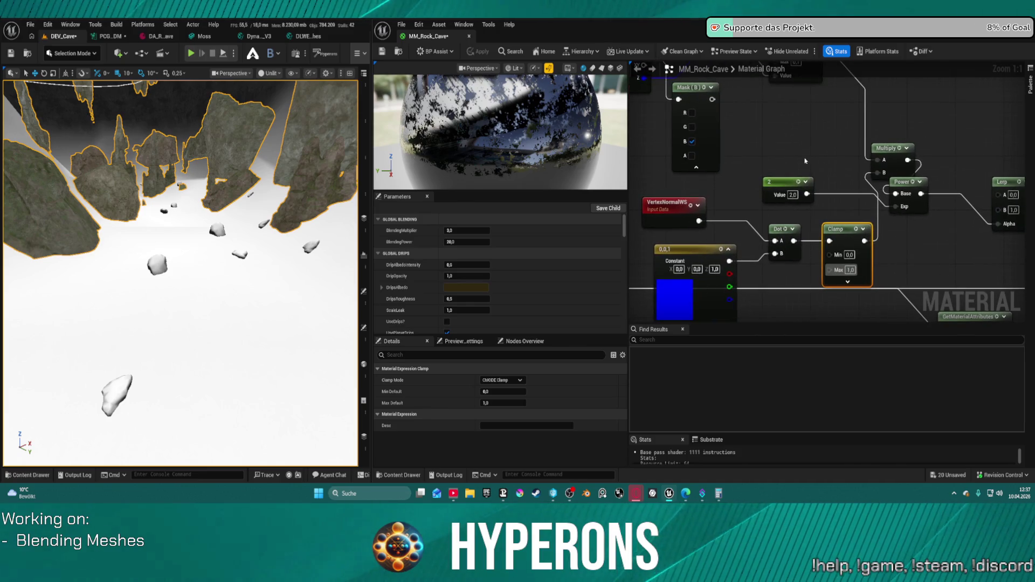
{"action": "left_click_drag", "start_coordinate": [916, 186], "coordinate": [945, 173]}
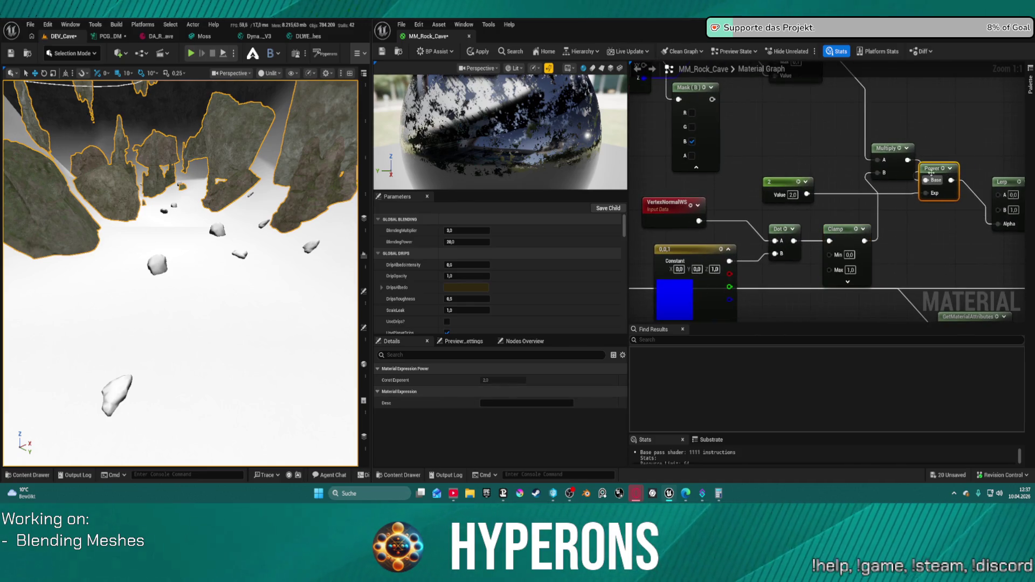
- Set the Power exponent Constant to 10 and apply, then change it to 30 and apply
{"action": "left_click", "coordinate": [791, 195]}
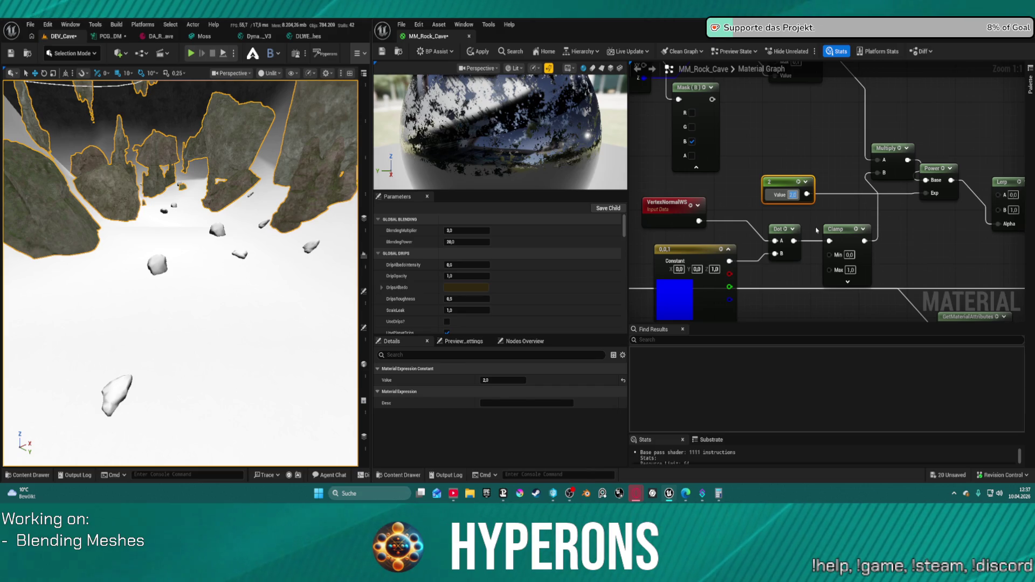
{"action": "type", "text": "10"}
{"action": "key", "text": "Return"}
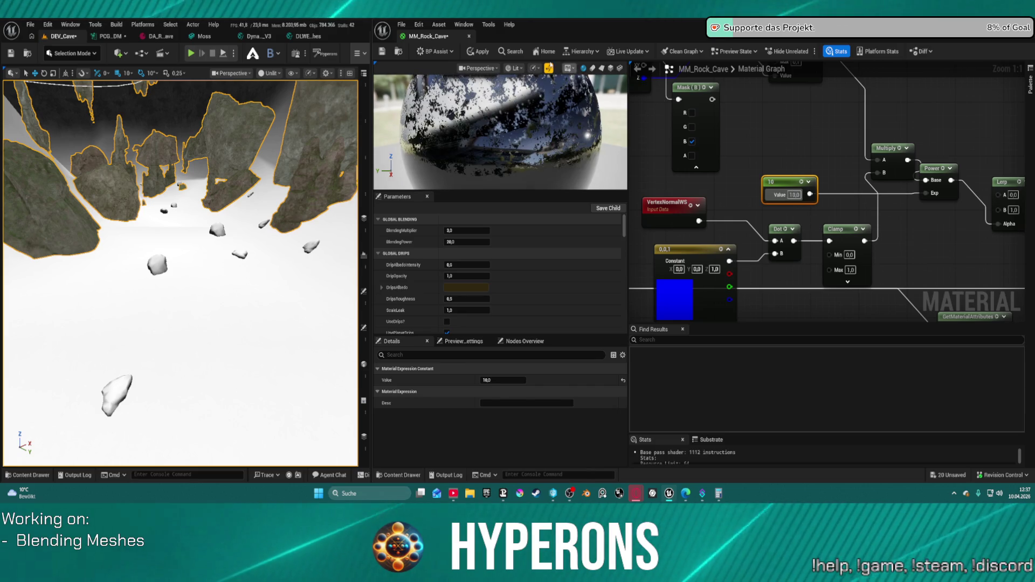
{"action": "left_click", "coordinate": [478, 51]}
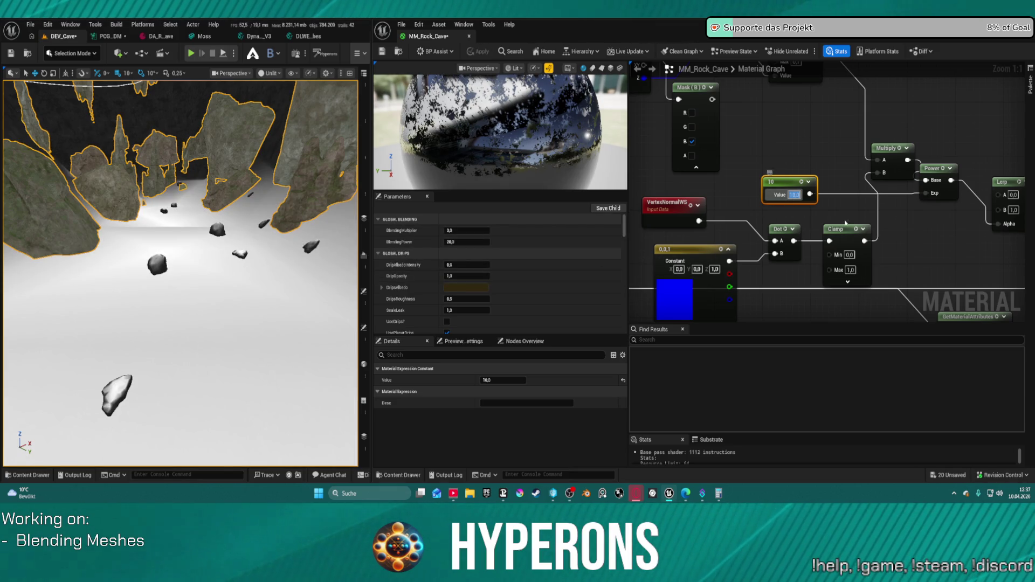
{"action": "type", "text": "35"}
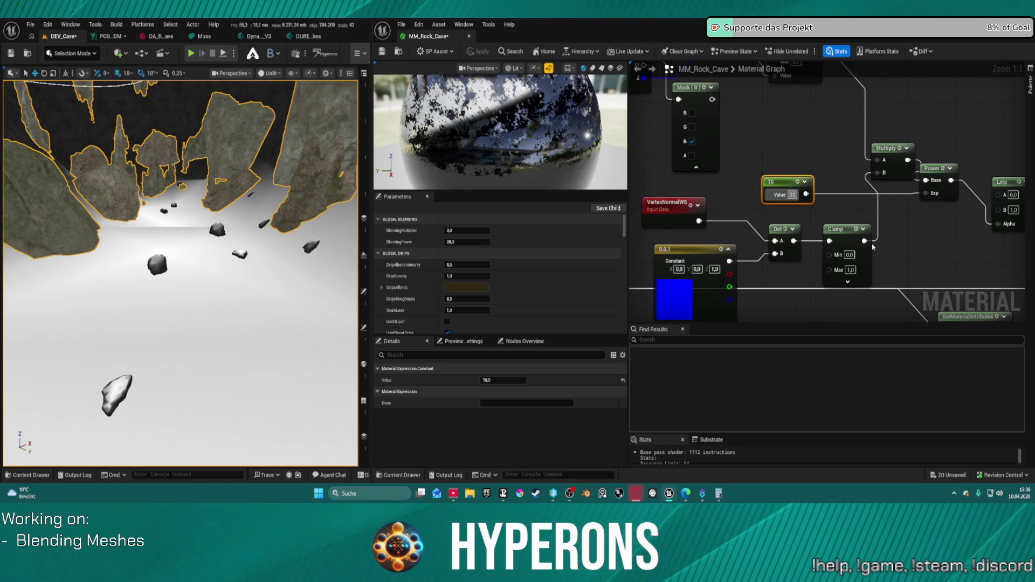
{"action": "type", "text": "30"}
{"action": "key", "text": "Return"}
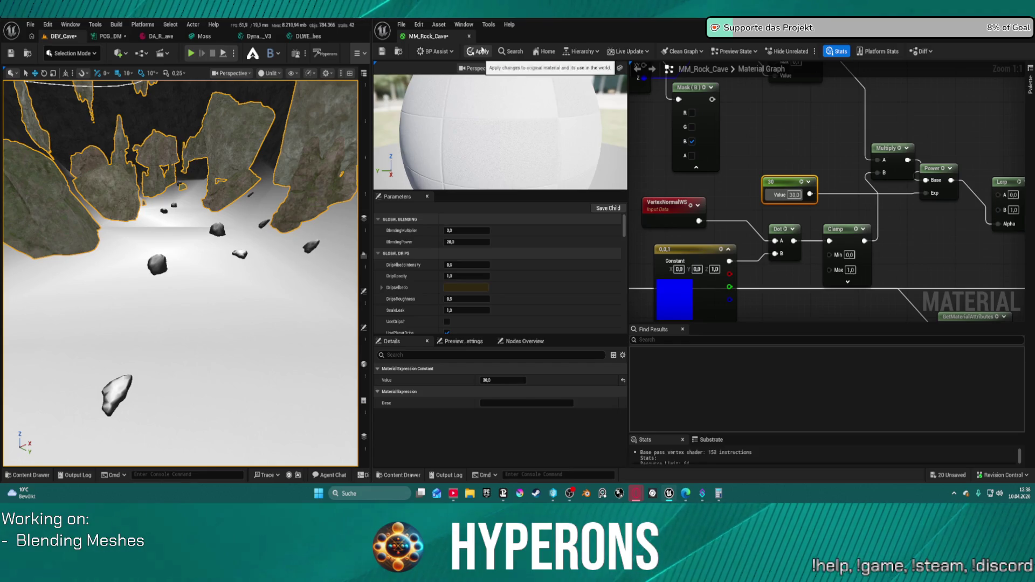
{"action": "key", "text": "ctrl+s"}
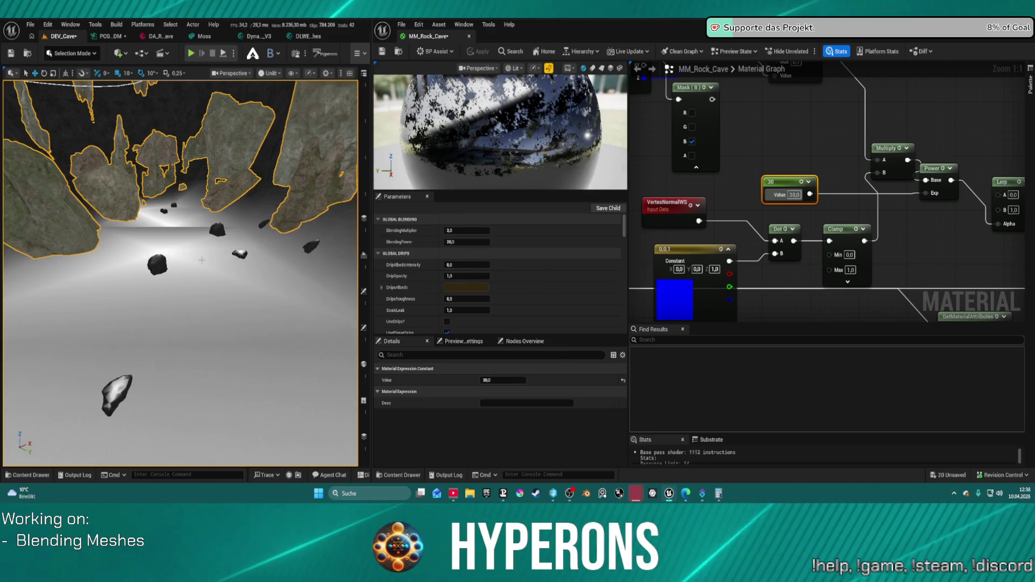
- Fly the viewport camera forward through the cave to inspect the exponent-30 rock material
{"action": "mouse_move", "coordinate": [203, 265]}
{"action": "left_mouse_down"}
{"action": "mouse_move", "coordinate": [248, 243]}
{"action": "mouse_move", "coordinate": [202, 253]}
{"action": "left_mouse_up"}
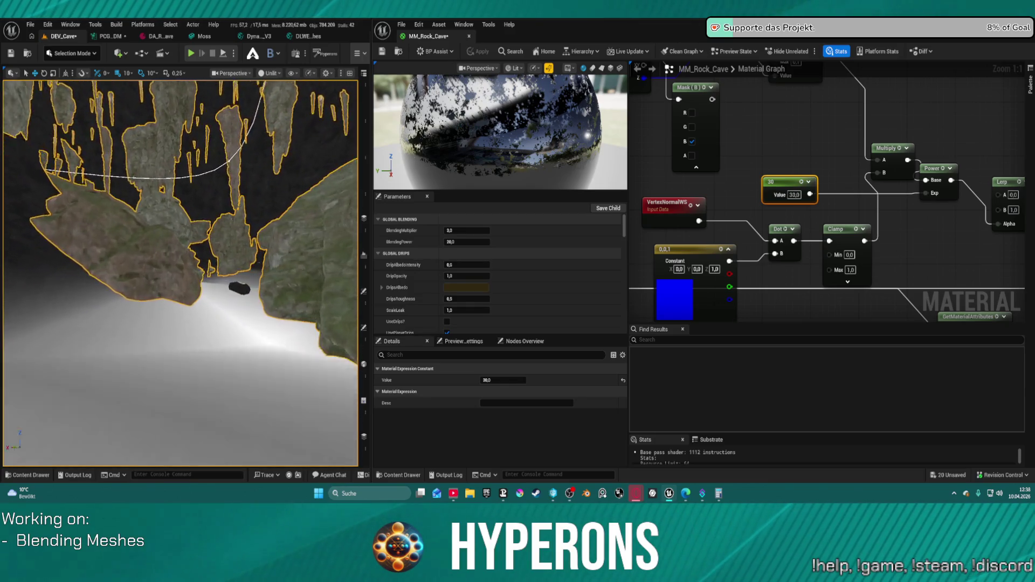
{"action": "left_click_drag", "start_coordinate": [202, 253], "coordinate": [204, 255]}
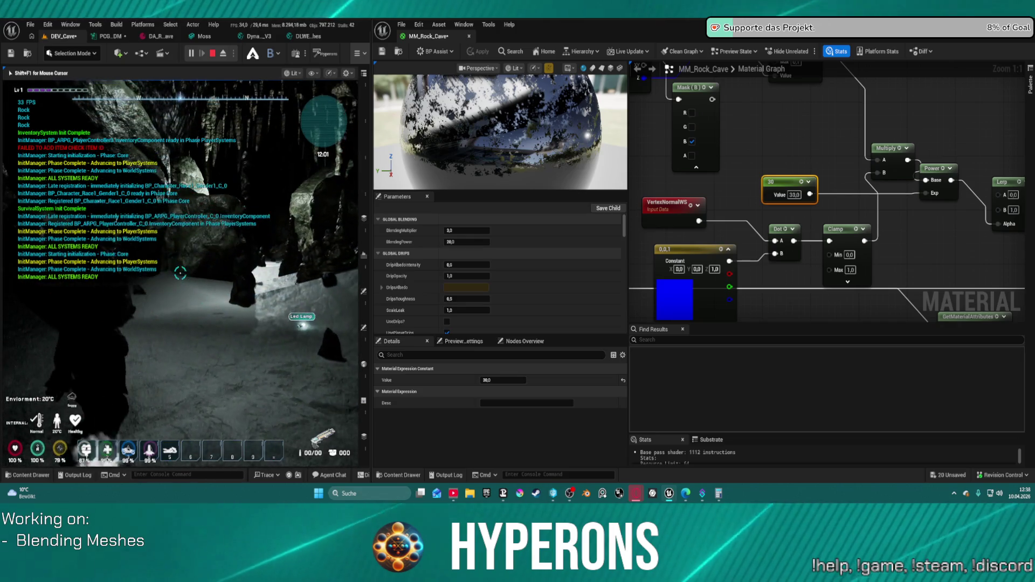
- Walk the character forward through the cave, then end the play-in-editor test
{"action": "key", "text": "w"}
{"action": "key", "text": "w"}
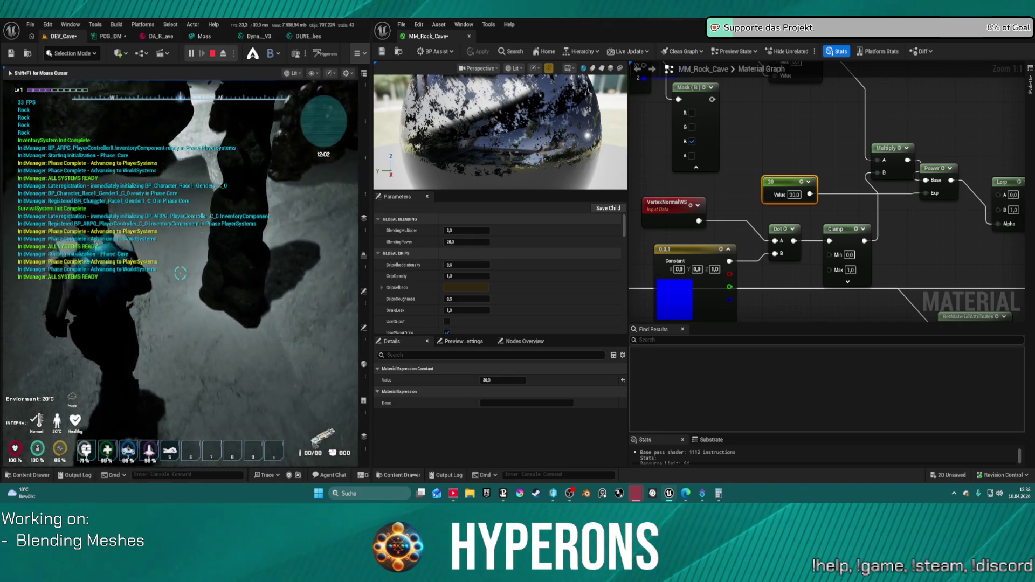
{"action": "key", "text": "w"}
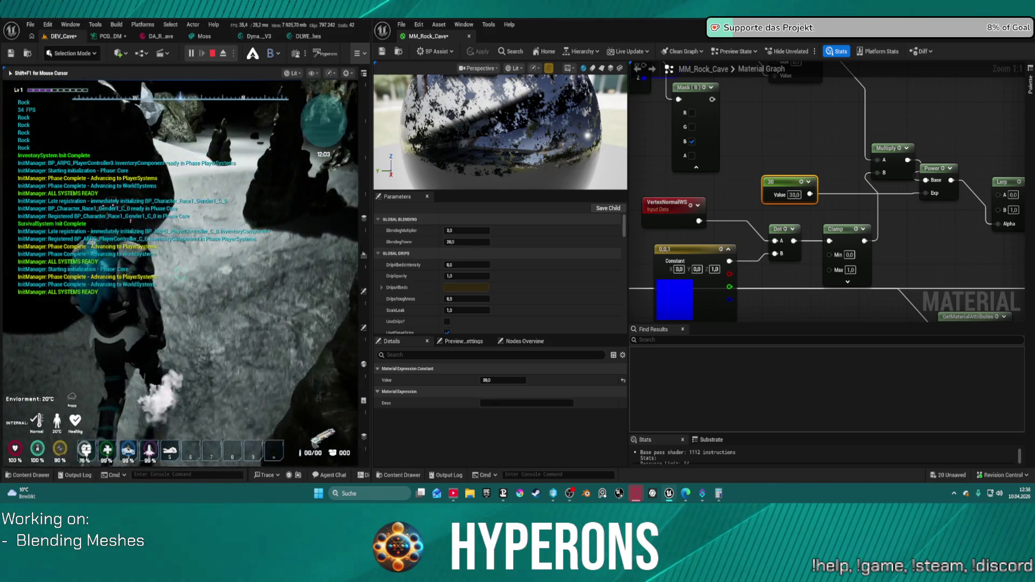
{"action": "key", "text": "w"}
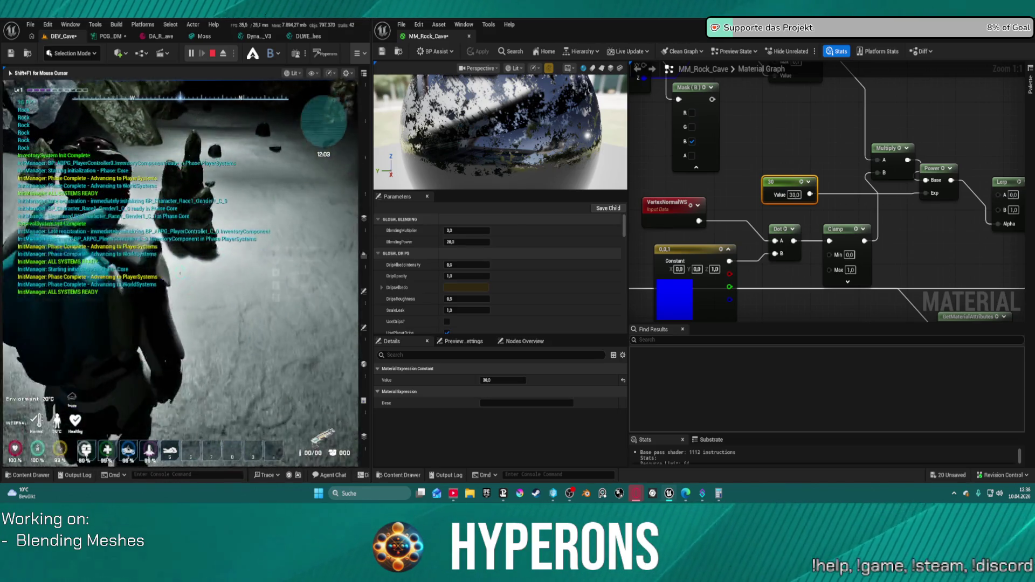
{"action": "key", "text": "w"}
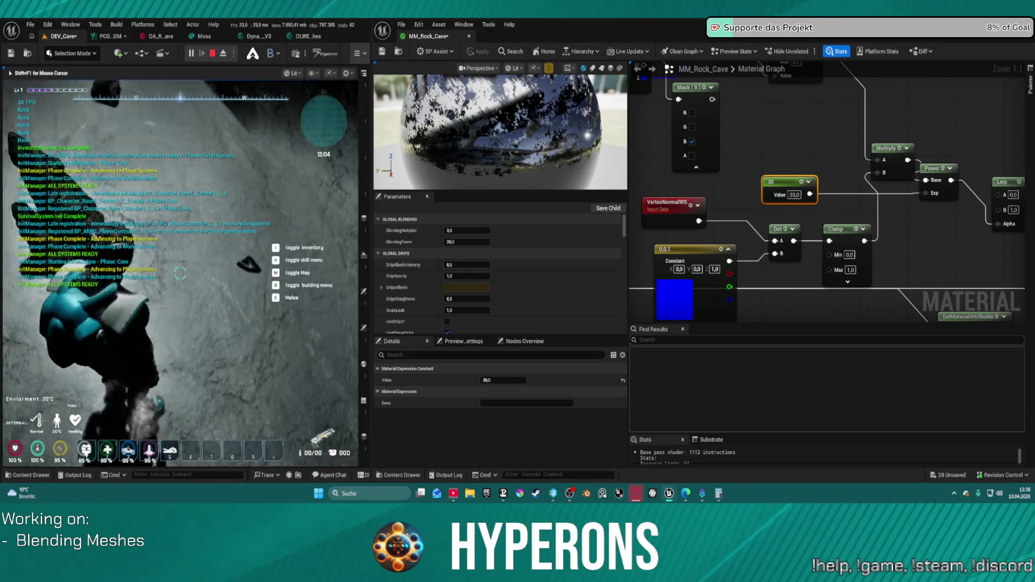
{"action": "key", "text": "w"}
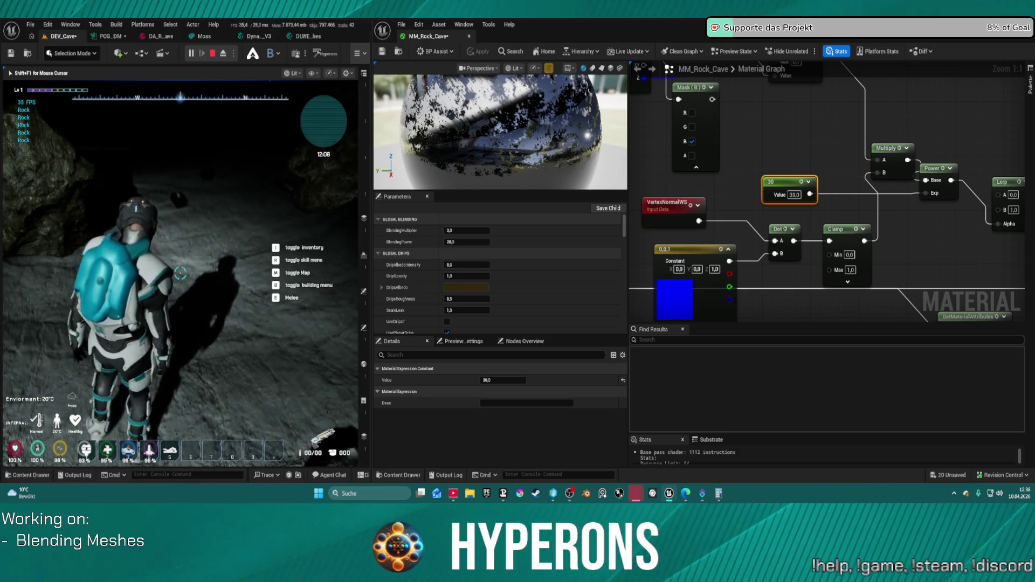
{"action": "key", "text": "Escape"}
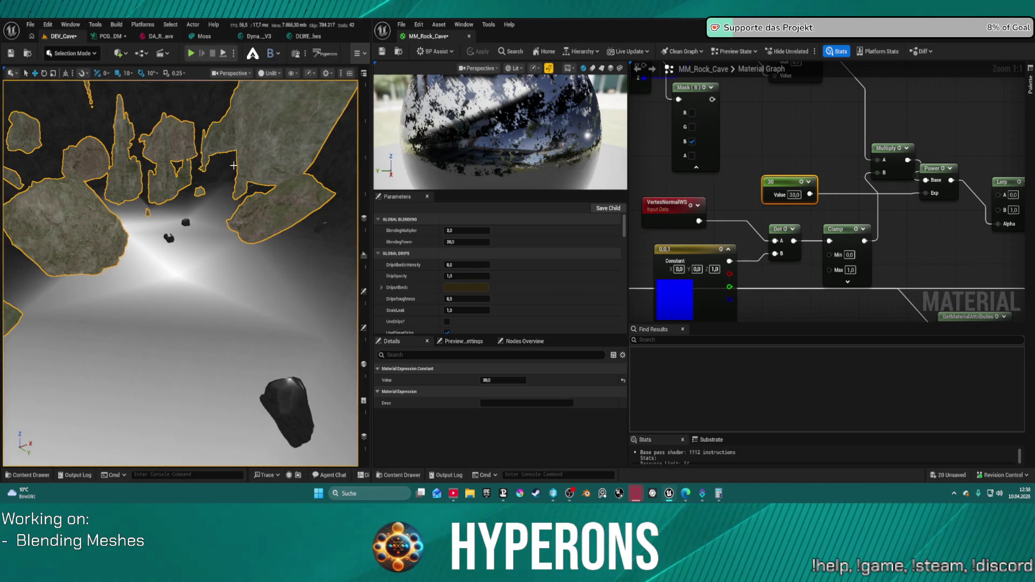
{"action": "left_click_drag", "start_coordinate": [233, 166], "coordinate": [229, 126]}
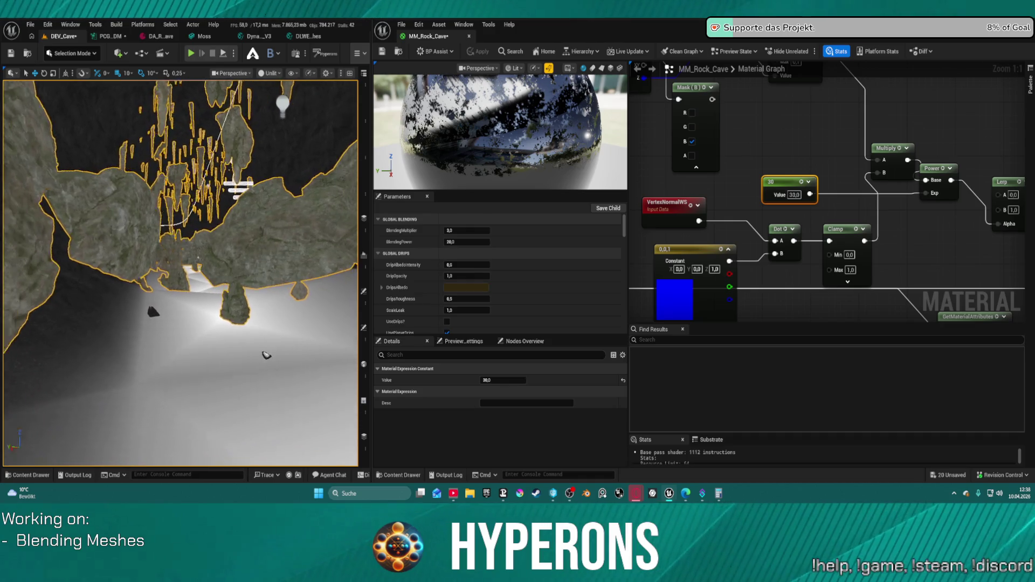
{"action": "left_click_drag", "start_coordinate": [267, 355], "coordinate": [266, 320]}
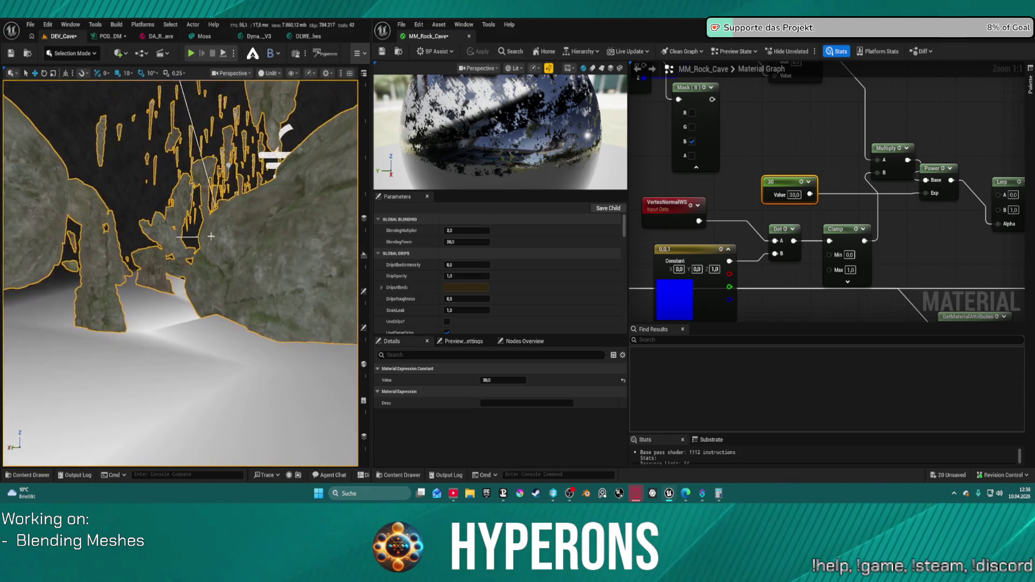
{"action": "left_click_drag", "start_coordinate": [211, 236], "coordinate": [211, 232]}
{"action": "left_click_drag", "start_coordinate": [803, 123], "coordinate": [858, 239]}
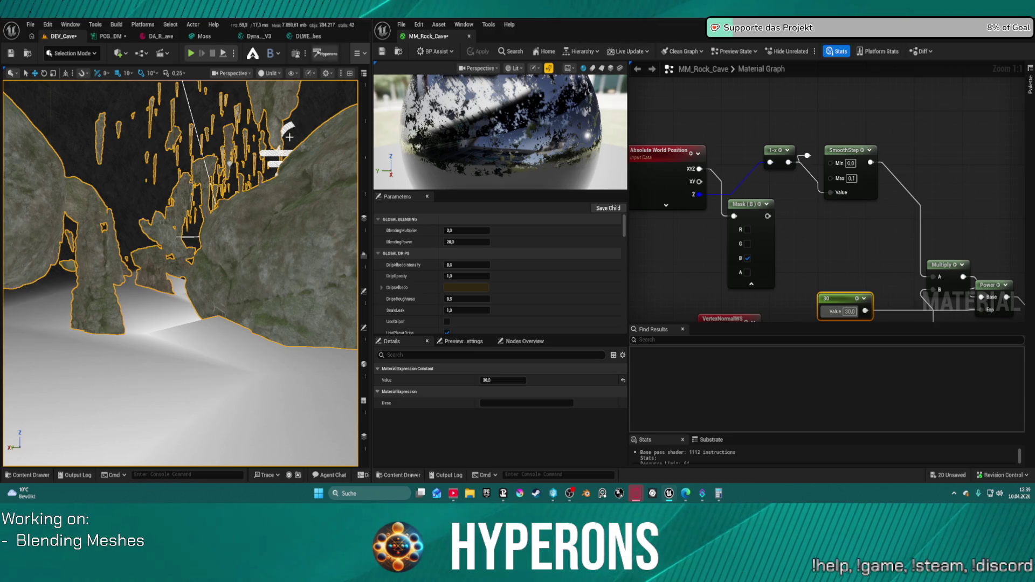
{"action": "left_click_drag", "start_coordinate": [202, 277], "coordinate": [201, 302]}
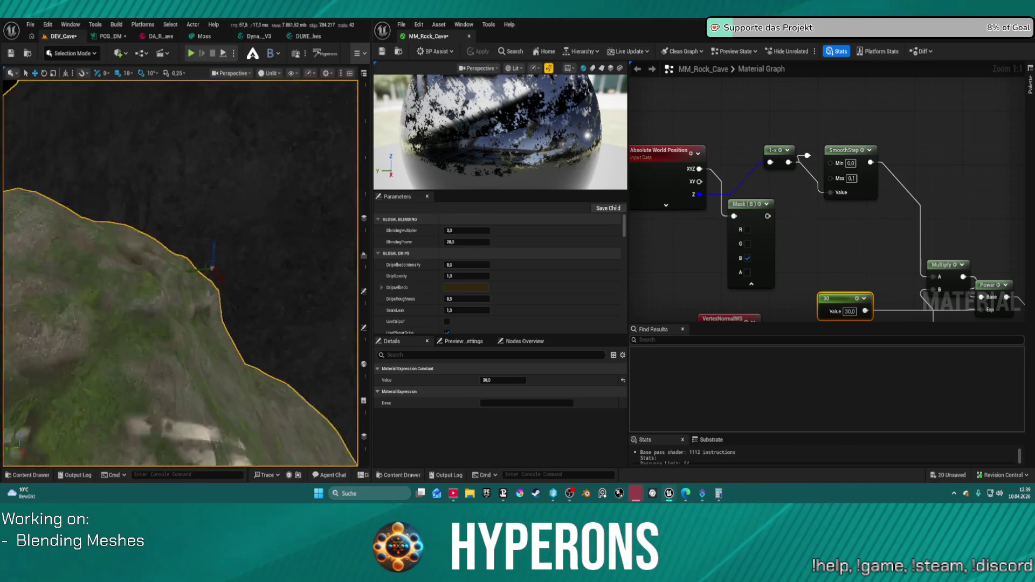
{"action": "mouse_move", "coordinate": [201, 302]}
{"action": "left_mouse_down"}
{"action": "mouse_move", "coordinate": [201, 270]}
{"action": "mouse_move", "coordinate": [202, 286]}
{"action": "left_mouse_up"}
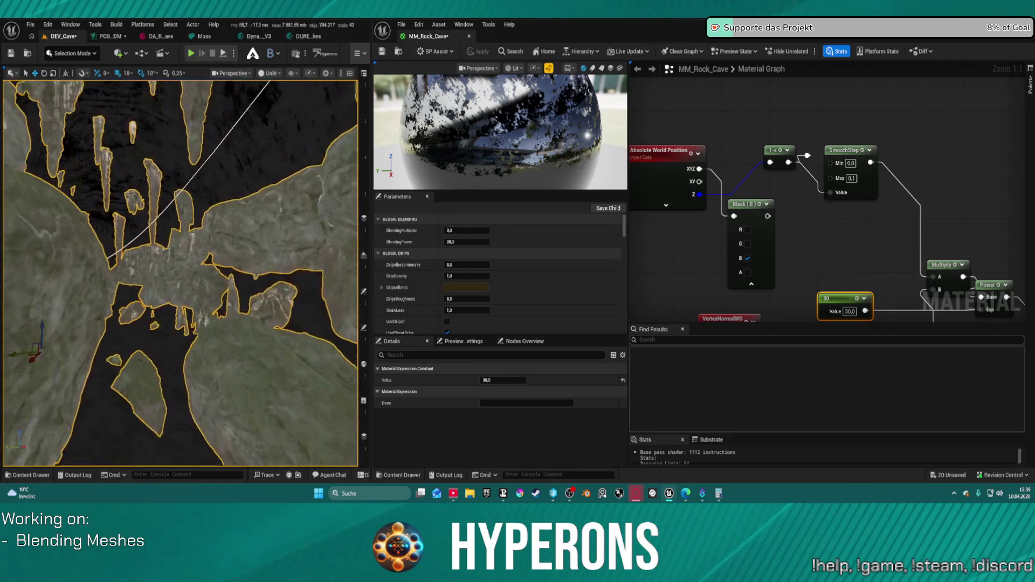
{"action": "mouse_move", "coordinate": [202, 269]}
{"action": "left_mouse_down"}
{"action": "mouse_move", "coordinate": [202, 248]}
{"action": "mouse_move", "coordinate": [202, 269]}
{"action": "left_mouse_up"}
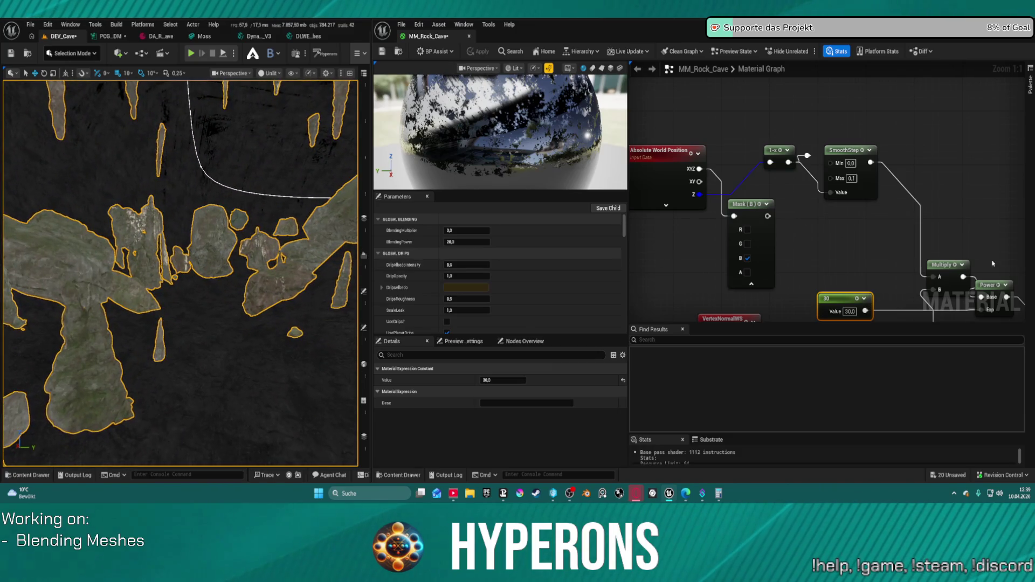
- Set the world-position node's Shader Offsets to Camera Relative World Position and apply the material
{"action": "left_click", "coordinate": [777, 216]}
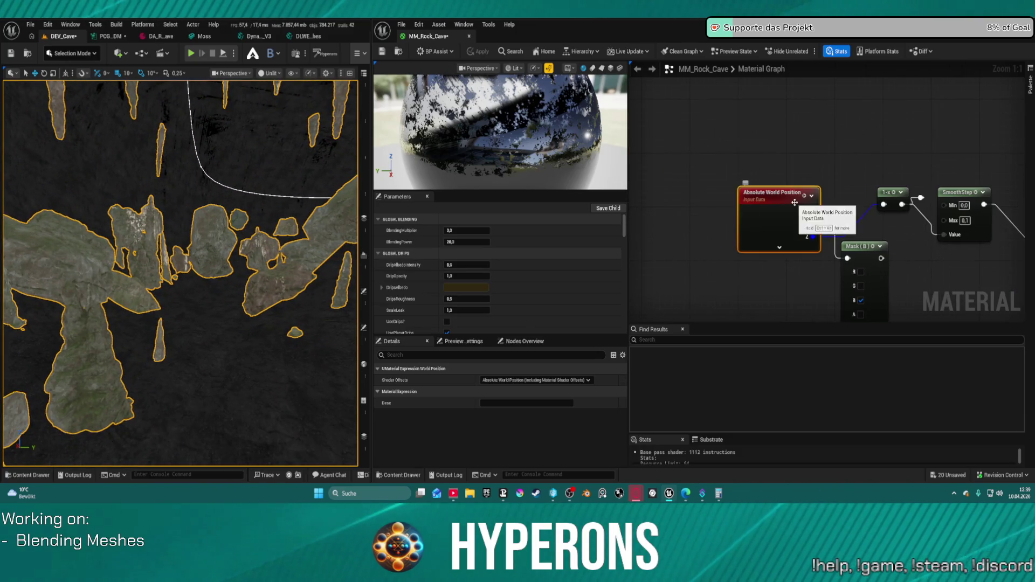
{"action": "left_click", "coordinate": [479, 369]}
{"action": "left_click", "coordinate": [378, 369]}
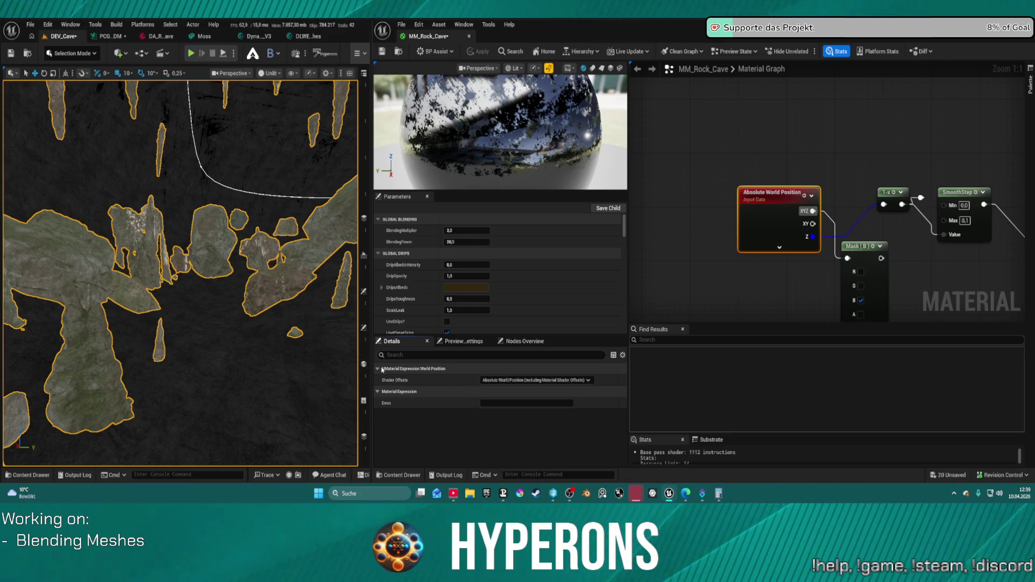
{"action": "left_click", "coordinate": [536, 380]}
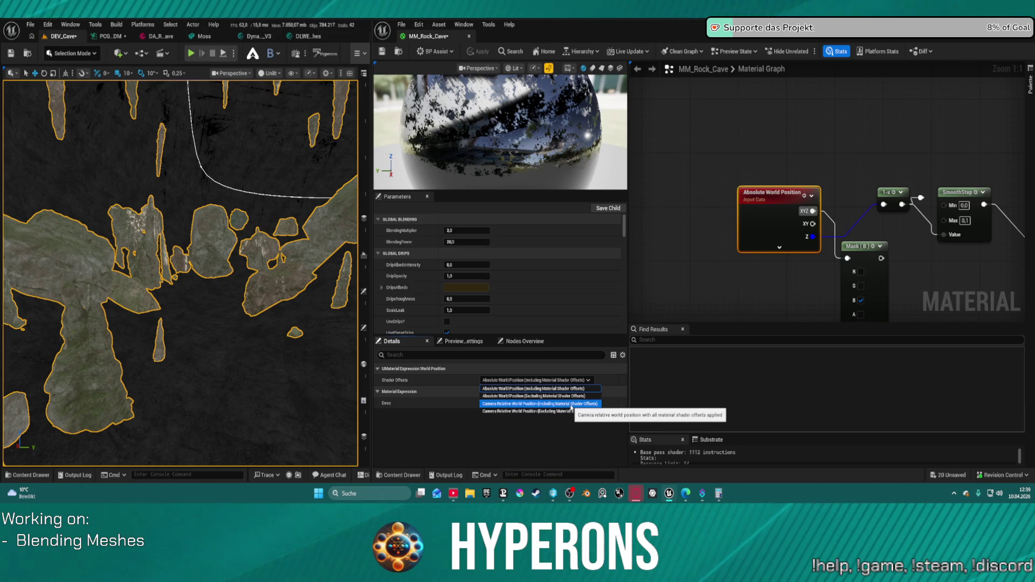
{"action": "left_click", "coordinate": [570, 403]}
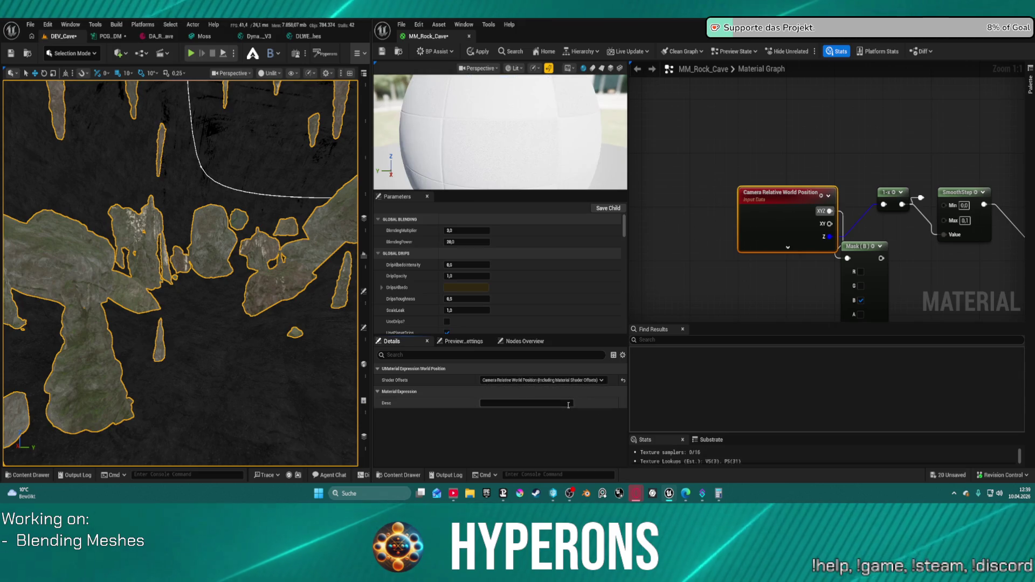
{"action": "left_click", "coordinate": [481, 52]}
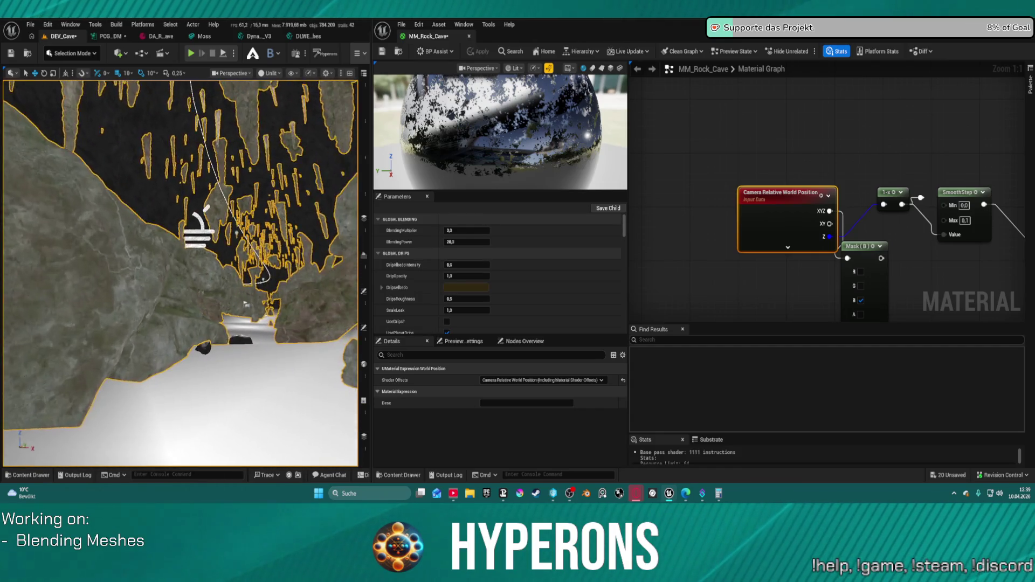
{"action": "scroll", "coordinate": [181, 272], "scroll_direction": "down", "scroll_amount": 5}
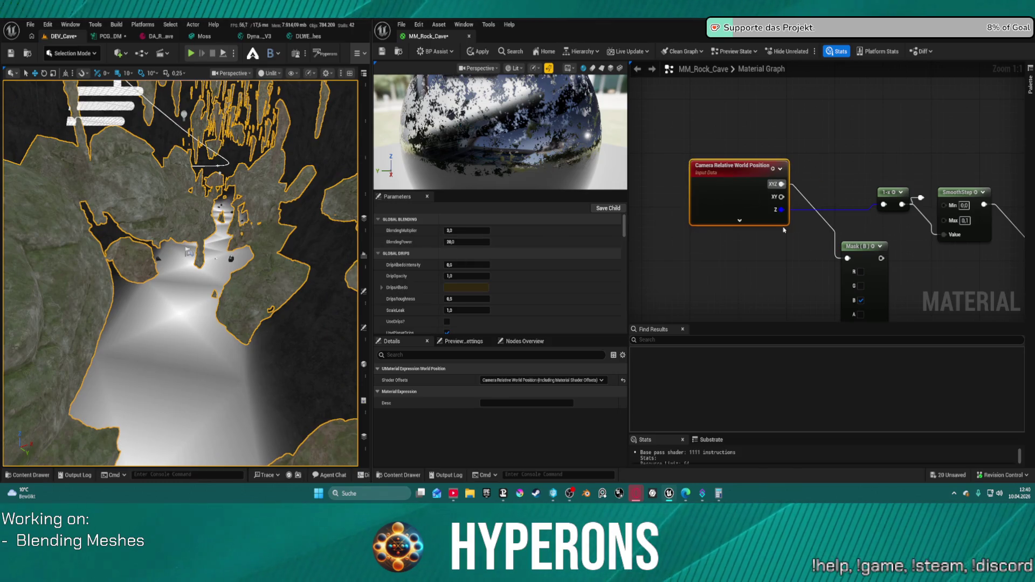
- Wire SmoothStep's output straight into Power's Base, apply, and view the whitened cave floor
{"action": "mouse_move", "coordinate": [969, 221]}
{"action": "left_mouse_down"}
{"action": "mouse_move", "coordinate": [788, 146]}
{"action": "mouse_move", "coordinate": [759, 111]}
{"action": "left_mouse_up"}
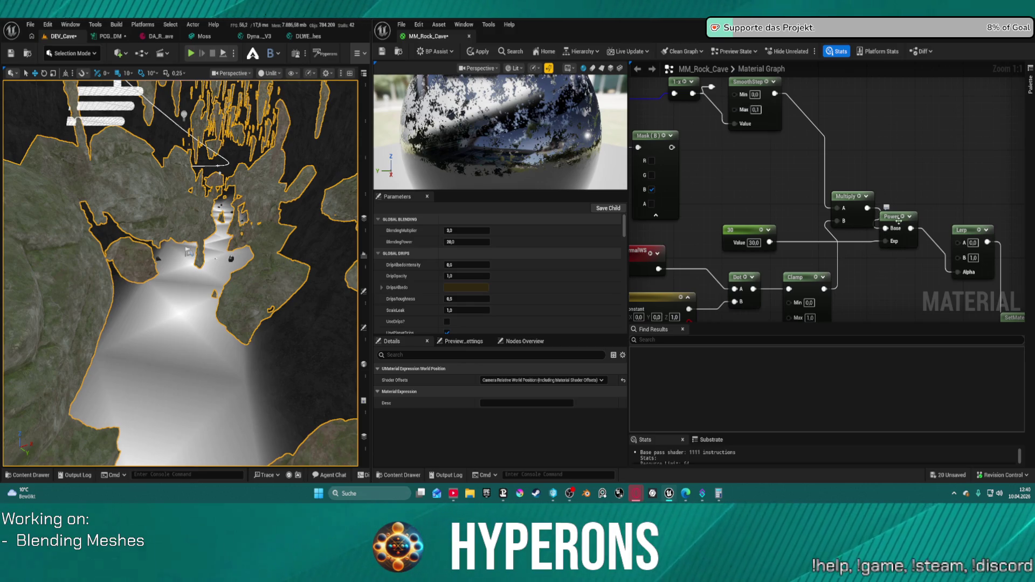
{"action": "mouse_move", "coordinate": [776, 93]}
{"action": "left_mouse_down"}
{"action": "mouse_move", "coordinate": [853, 150]}
{"action": "mouse_move", "coordinate": [777, 120]}
{"action": "mouse_move", "coordinate": [893, 221]}
{"action": "mouse_move", "coordinate": [887, 228]}
{"action": "left_mouse_up"}
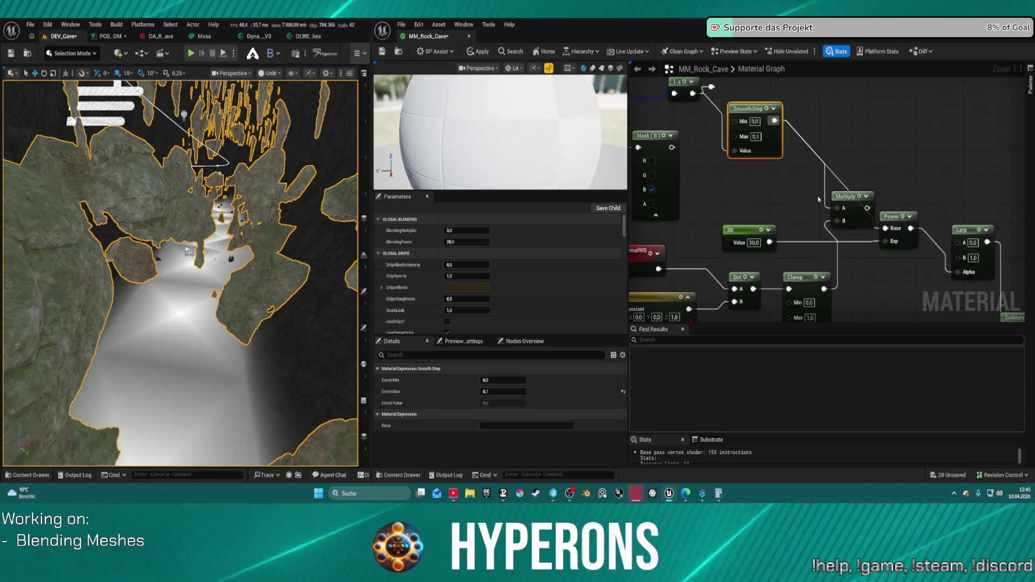
{"action": "left_click_drag", "start_coordinate": [846, 196], "coordinate": [815, 196]}
{"action": "left_click", "coordinate": [487, 49]}
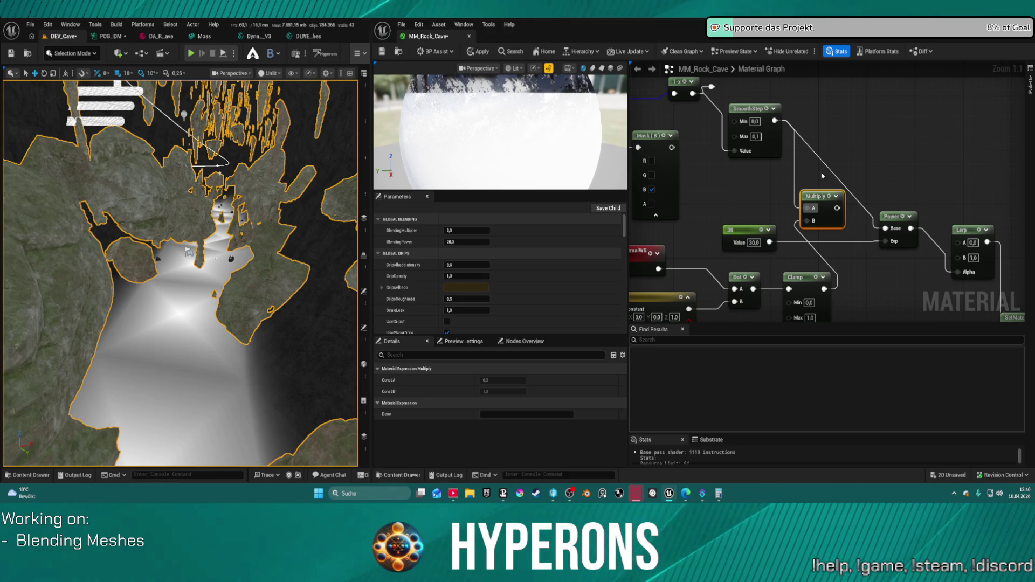
{"action": "left_click", "coordinate": [480, 52]}
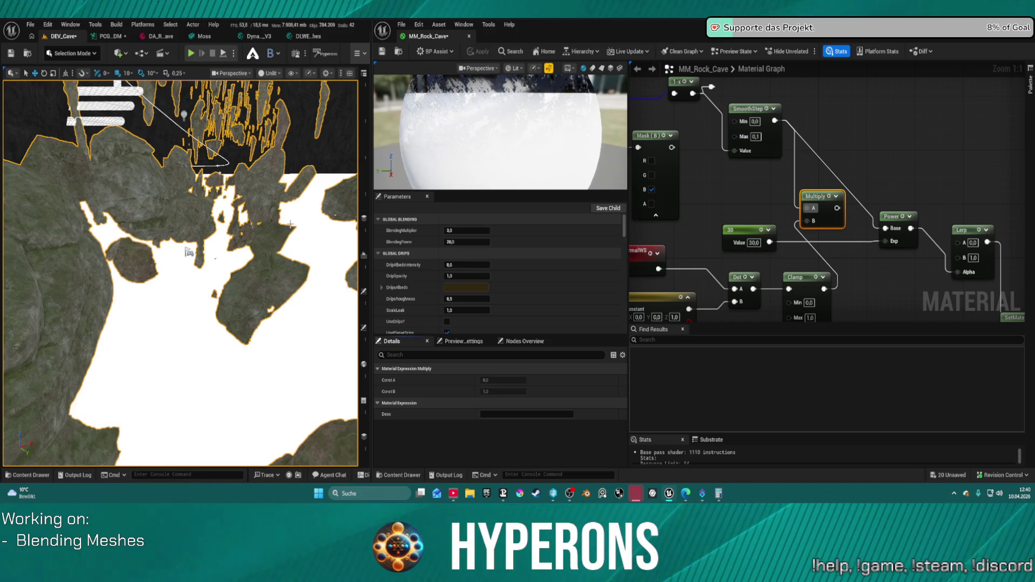
{"action": "mouse_move", "coordinate": [188, 252]}
{"action": "left_mouse_down"}
{"action": "mouse_move", "coordinate": [159, 284]}
{"action": "mouse_move", "coordinate": [157, 276]}
{"action": "mouse_move", "coordinate": [168, 287]}
{"action": "left_mouse_up"}
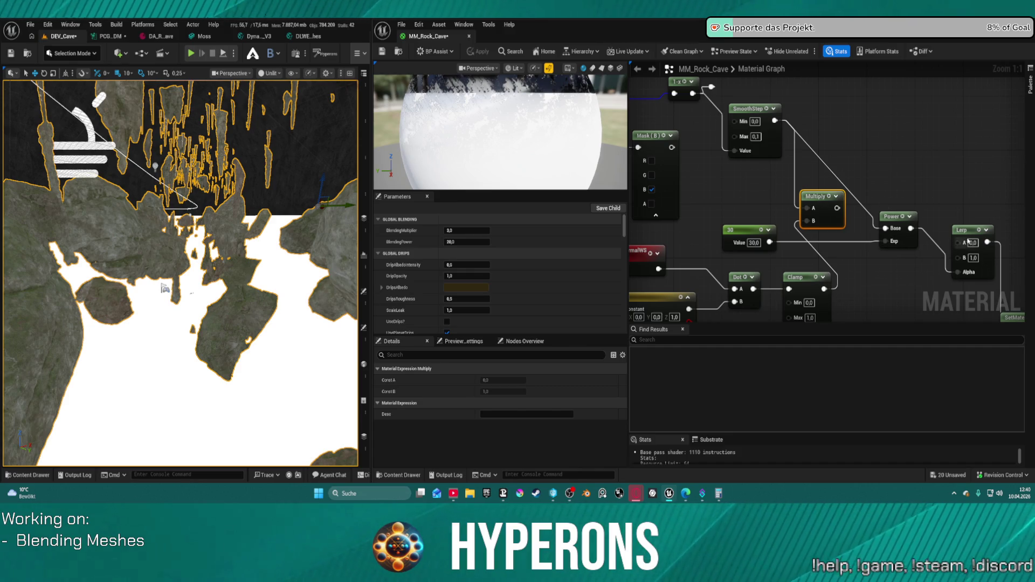
- Move the Lerp node aside and rearrange the graph around the Multiply, Power and Clamp nodes
{"action": "mouse_move", "coordinate": [967, 241]}
{"action": "left_mouse_down"}
{"action": "mouse_move", "coordinate": [873, 108]}
{"action": "mouse_move", "coordinate": [846, 104]}
{"action": "left_mouse_up"}
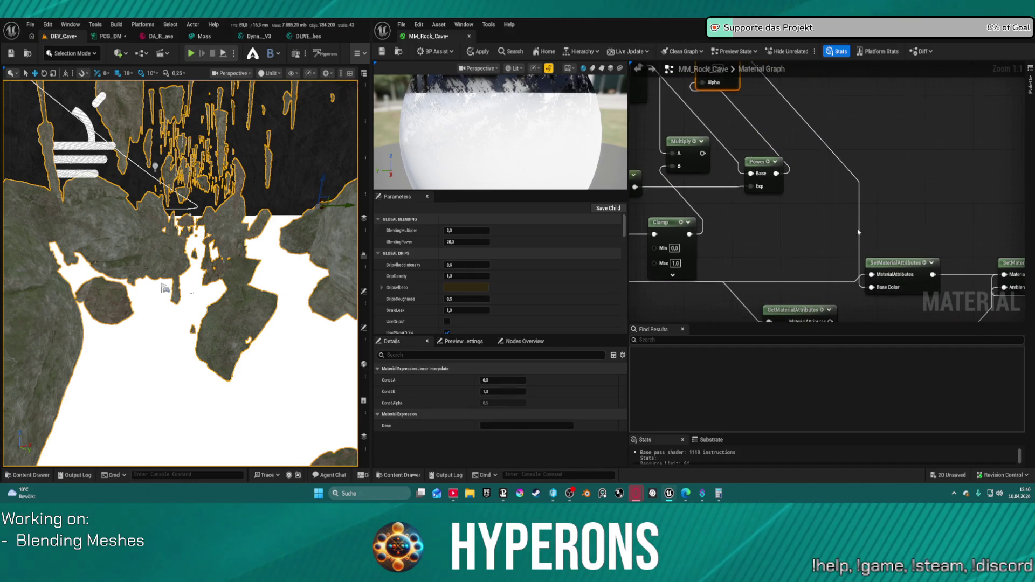
{"action": "left_click_drag", "start_coordinate": [831, 195], "coordinate": [896, 235]}
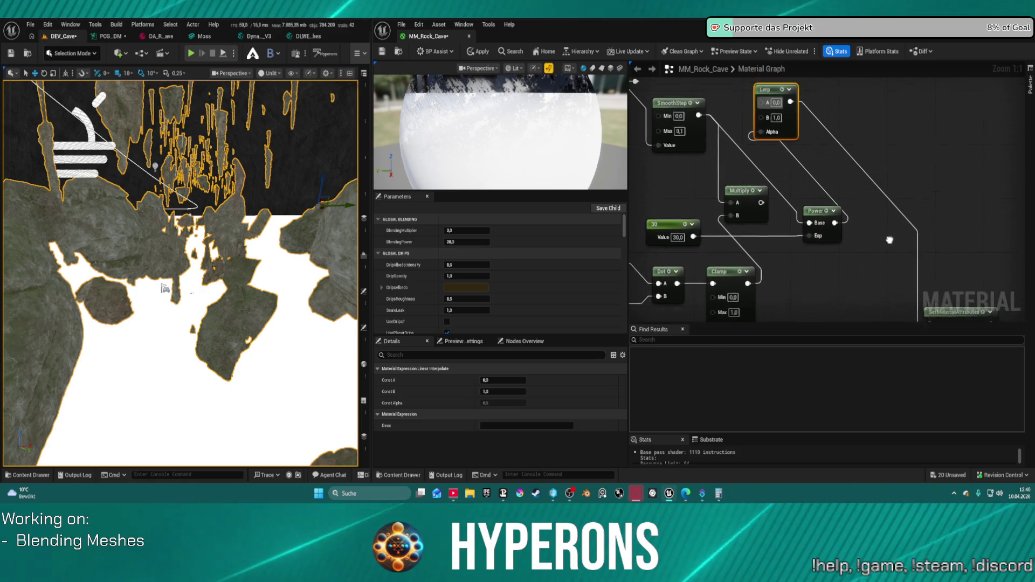
{"action": "left_click_drag", "start_coordinate": [864, 207], "coordinate": [816, 177]}
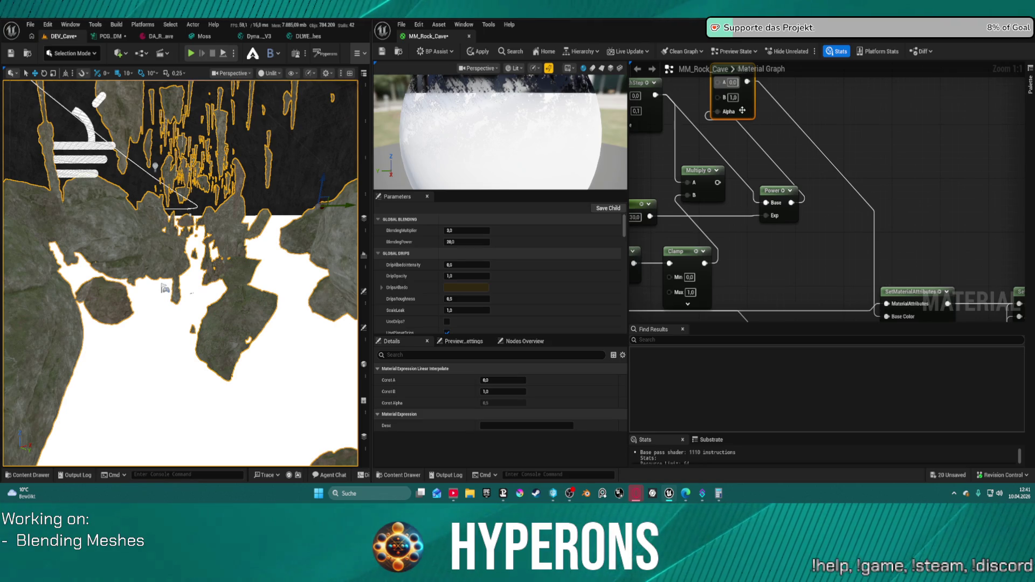
{"action": "left_click_drag", "start_coordinate": [743, 110], "coordinate": [830, 119]}
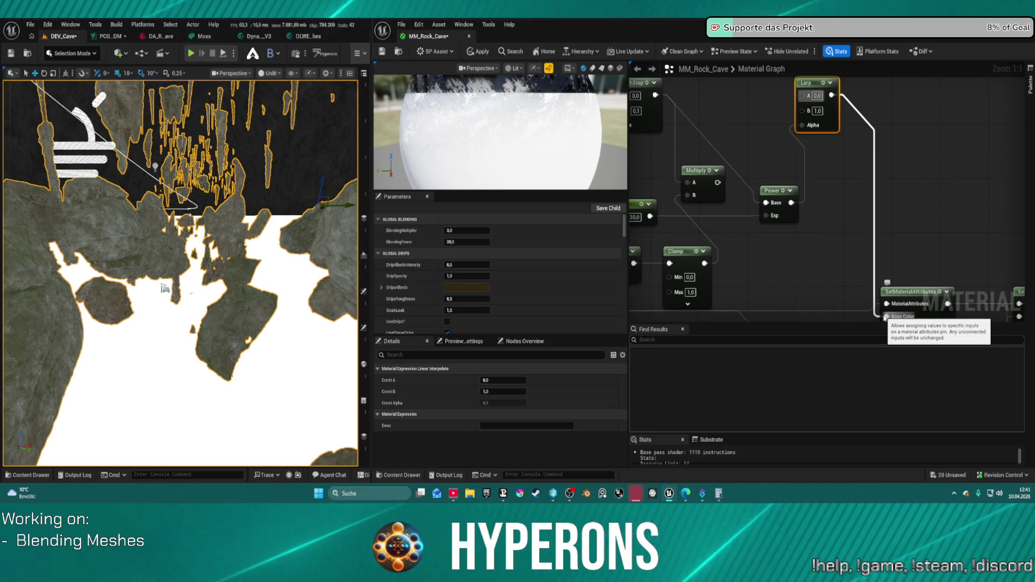
{"action": "mouse_move", "coordinate": [822, 263]}
{"action": "left_mouse_down"}
{"action": "mouse_move", "coordinate": [829, 221]}
{"action": "mouse_move", "coordinate": [755, 259]}
{"action": "mouse_move", "coordinate": [781, 291]}
{"action": "mouse_move", "coordinate": [917, 318]}
{"action": "left_mouse_up"}
{"action": "scroll", "coordinate": [829, 221], "scroll_direction": "down", "scroll_amount": 3}
{"action": "mouse_move", "coordinate": [911, 162]}
{"action": "left_mouse_down"}
{"action": "mouse_move", "coordinate": [884, 135]}
{"action": "mouse_move", "coordinate": [862, 154]}
{"action": "mouse_move", "coordinate": [876, 229]}
{"action": "mouse_move", "coordinate": [850, 296]}
{"action": "mouse_move", "coordinate": [850, 249]}
{"action": "mouse_move", "coordinate": [845, 257]}
{"action": "mouse_move", "coordinate": [840, 245]}
{"action": "left_mouse_up"}
{"action": "scroll", "coordinate": [870, 189], "scroll_direction": "up", "scroll_amount": 3}
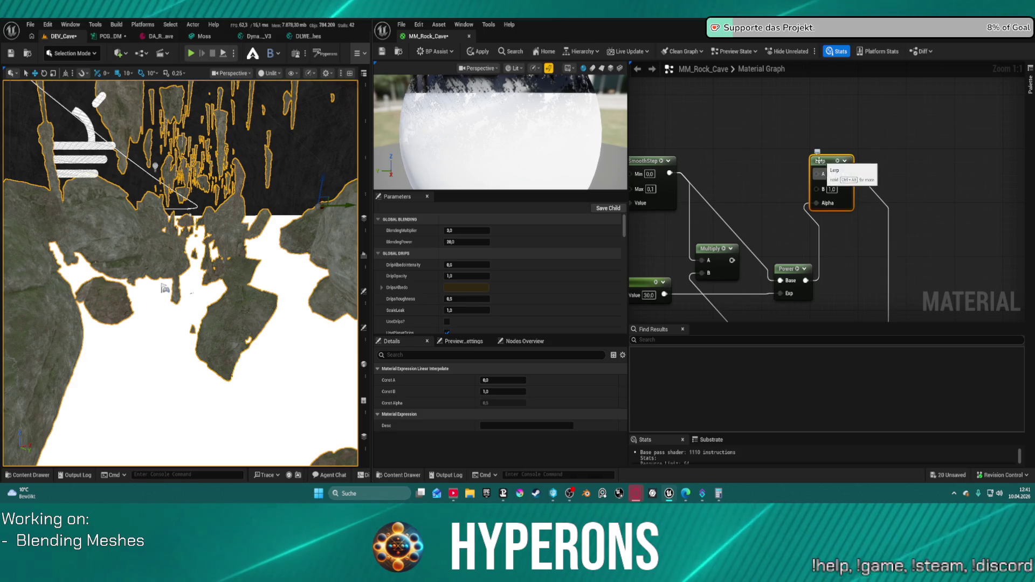
- Insert a new Lerp node between SmoothStep and Power's Base and apply the material
{"action": "left_click", "coordinate": [718, 170]}
{"action": "left_click", "coordinate": [719, 170]}
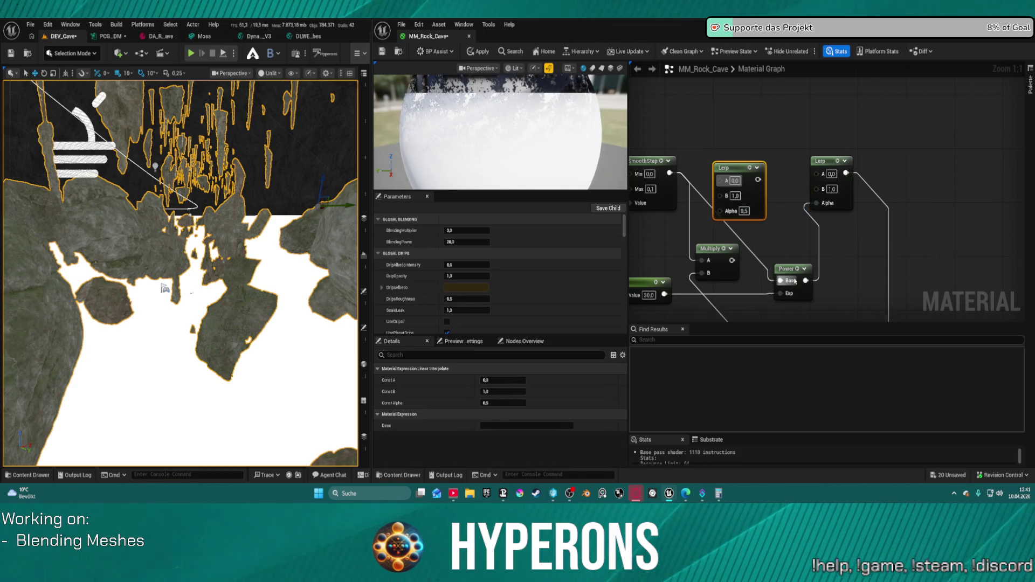
{"action": "mouse_move", "coordinate": [696, 184]}
{"action": "left_mouse_down"}
{"action": "mouse_move", "coordinate": [726, 180]}
{"action": "mouse_move", "coordinate": [732, 261]}
{"action": "left_mouse_up"}
{"action": "left_click_drag", "start_coordinate": [749, 179], "coordinate": [780, 281]}
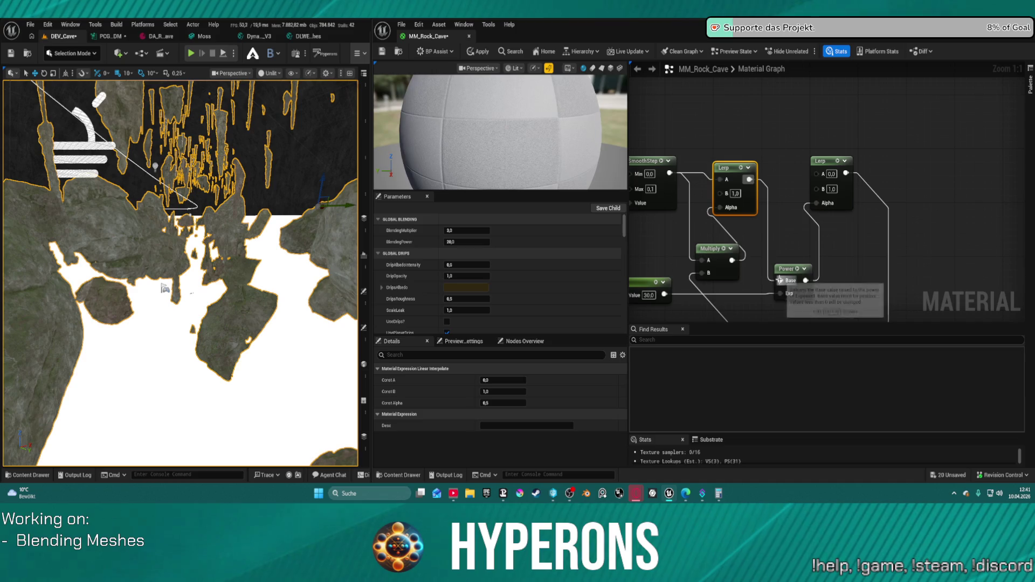
{"action": "left_click", "coordinate": [479, 52]}
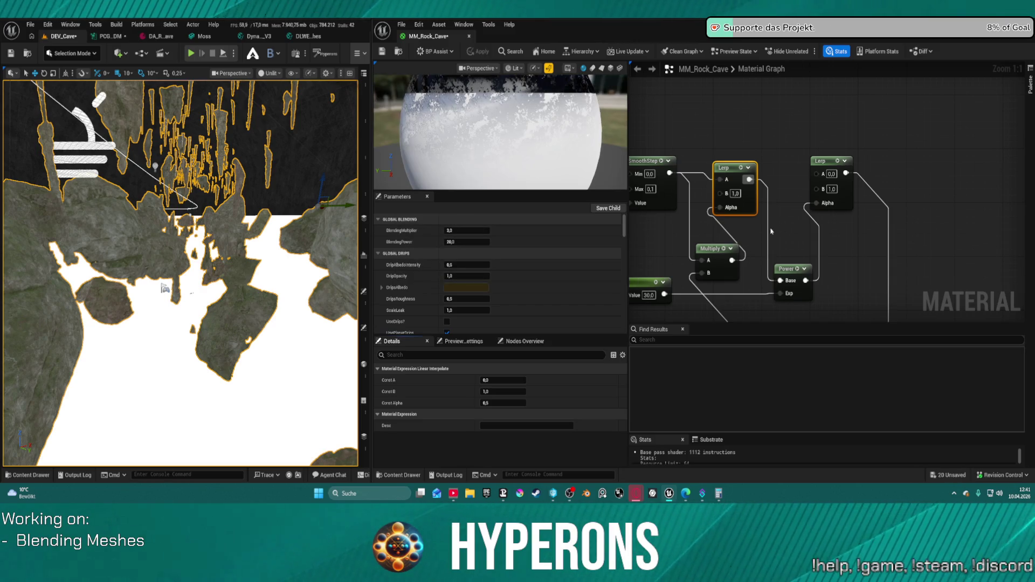
- Route the Clamp output past Multiply and delete the Multiply node
{"action": "mouse_move", "coordinate": [730, 212]}
{"action": "left_mouse_down"}
{"action": "mouse_move", "coordinate": [804, 152]}
{"action": "mouse_move", "coordinate": [865, 139]}
{"action": "mouse_move", "coordinate": [839, 139]}
{"action": "mouse_move", "coordinate": [797, 169]}
{"action": "mouse_move", "coordinate": [788, 137]}
{"action": "mouse_move", "coordinate": [789, 153]}
{"action": "mouse_move", "coordinate": [773, 139]}
{"action": "mouse_move", "coordinate": [789, 159]}
{"action": "left_mouse_up"}
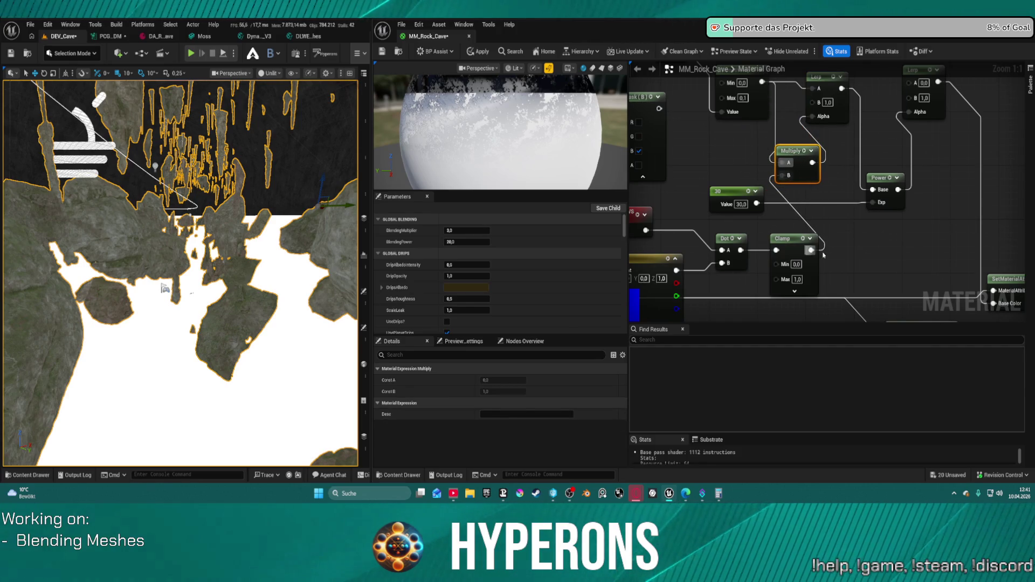
{"action": "left_click_drag", "start_coordinate": [812, 250], "coordinate": [813, 116]}
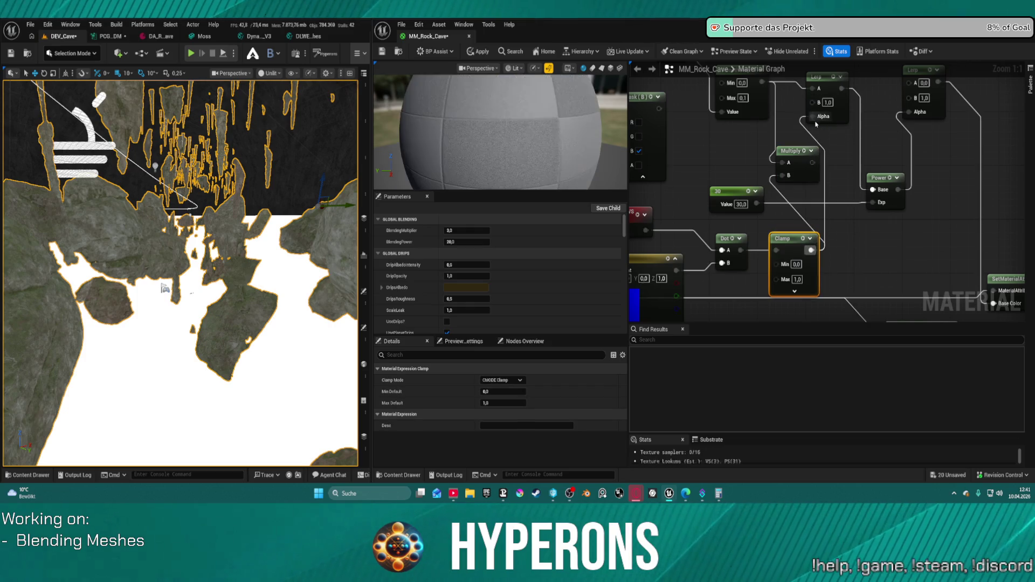
{"action": "left_click", "coordinate": [799, 168]}
{"action": "key", "text": "Delete"}
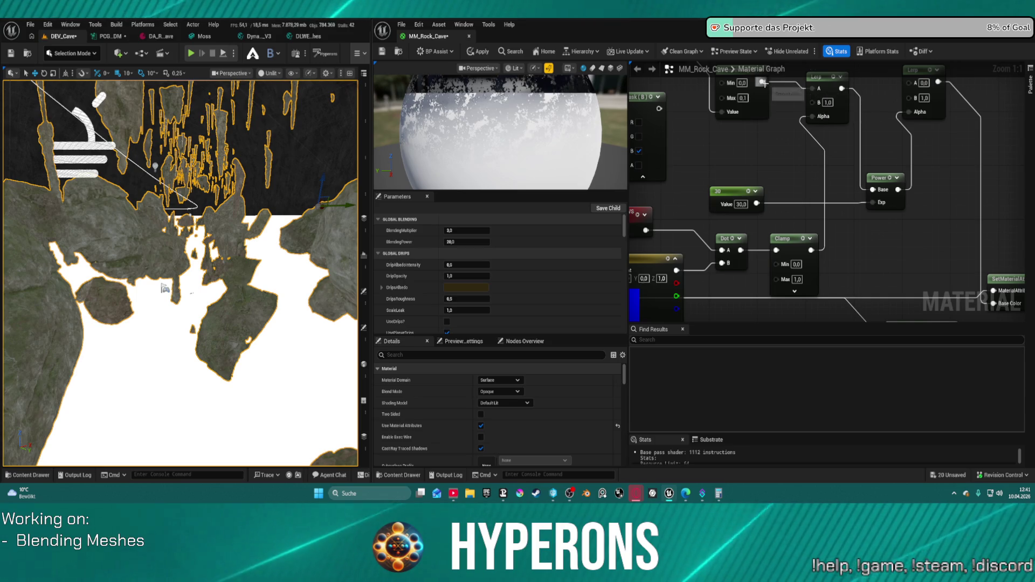
- Inspect the cave floor blend, then change SmoothStep's Max from 0,1 to 0,05 and apply
{"action": "mouse_move", "coordinate": [804, 92]}
{"action": "left_mouse_down"}
{"action": "mouse_move", "coordinate": [778, 148]}
{"action": "mouse_move", "coordinate": [768, 142]}
{"action": "mouse_move", "coordinate": [810, 161]}
{"action": "left_mouse_up"}
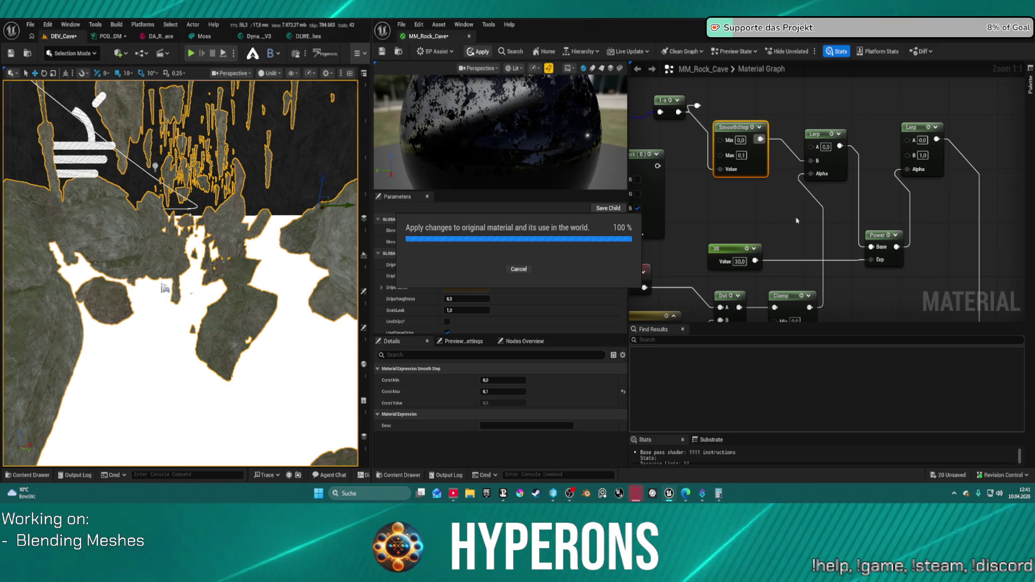
{"action": "mouse_move", "coordinate": [216, 270]}
{"action": "left_mouse_down"}
{"action": "mouse_move", "coordinate": [205, 243]}
{"action": "mouse_move", "coordinate": [242, 215]}
{"action": "left_mouse_up"}
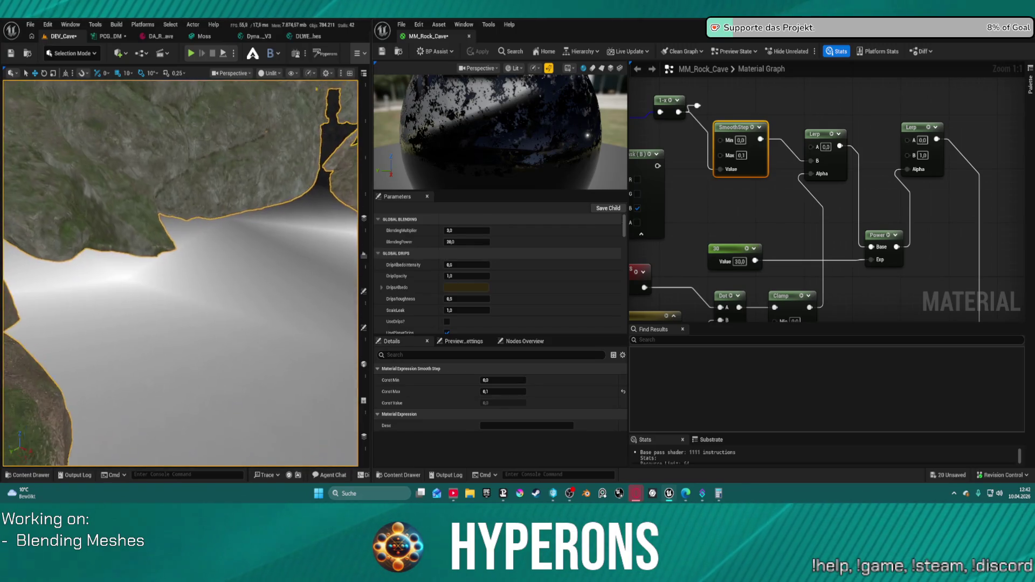
{"action": "left_click_drag", "start_coordinate": [242, 216], "coordinate": [291, 167]}
{"action": "left_click", "coordinate": [742, 155]}
{"action": "type", "text": "0,05"}
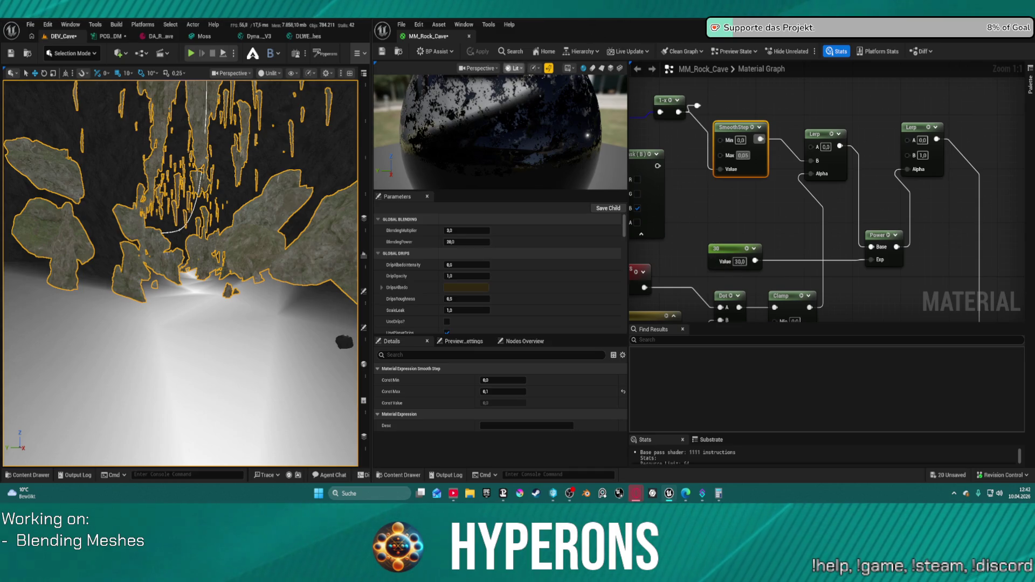
{"action": "left_click", "coordinate": [674, 86]}
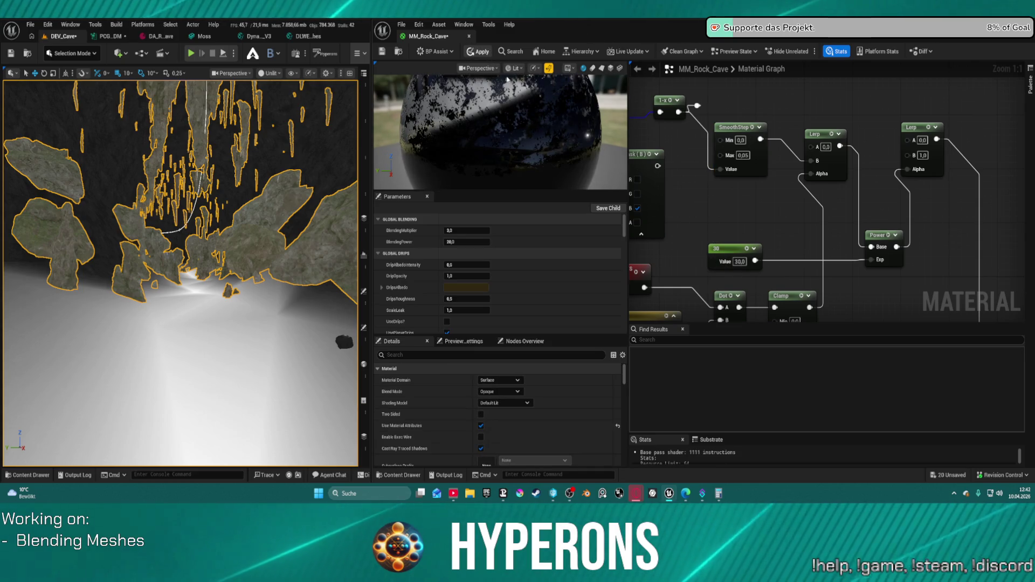
{"action": "key", "text": "ctrl+s"}
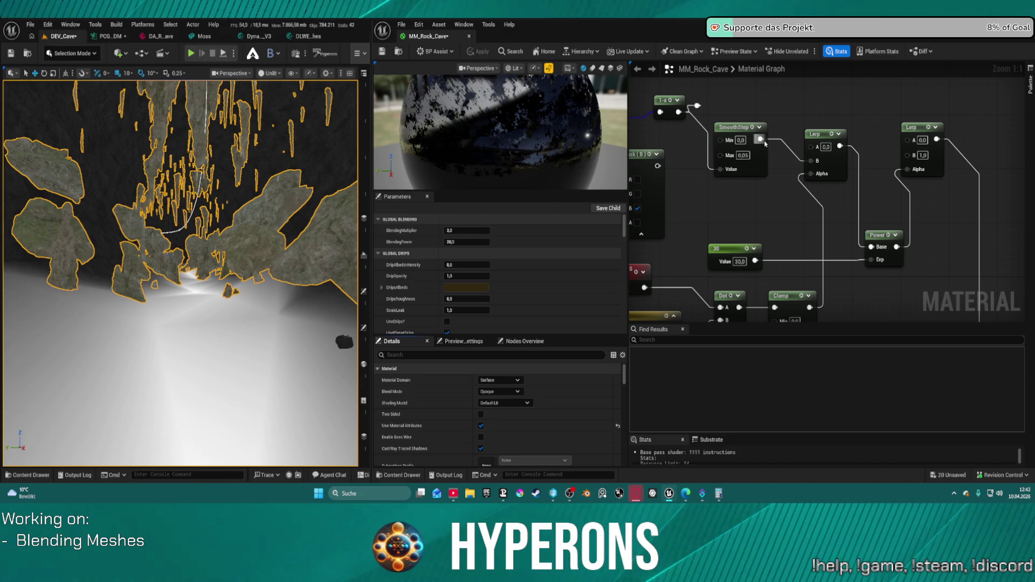
- Place the 30 constant and Power nodes beside 1-x and delete the reroute point there
{"action": "left_click", "coordinate": [764, 143]}
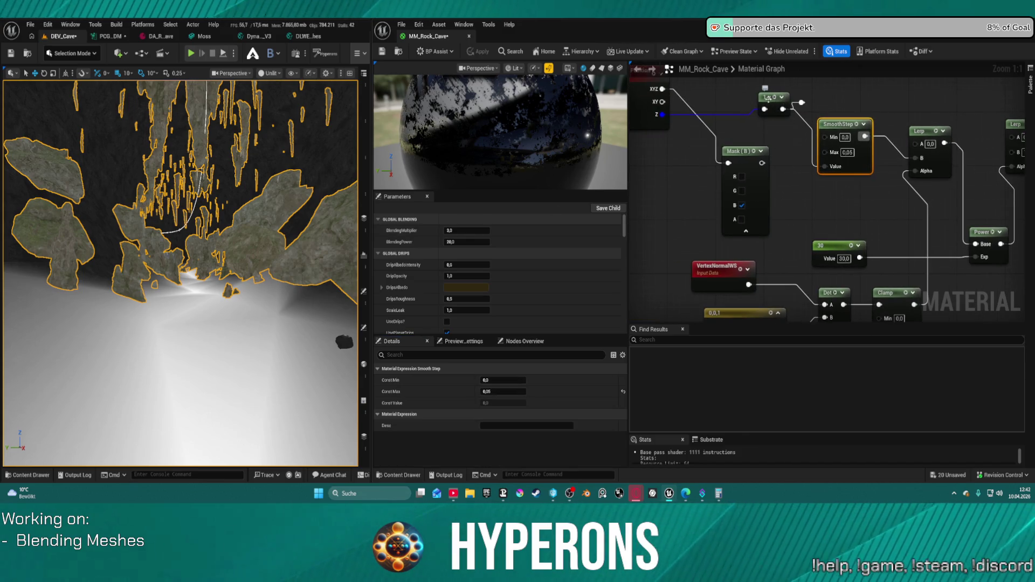
{"action": "left_click_drag", "start_coordinate": [767, 99], "coordinate": [736, 98]}
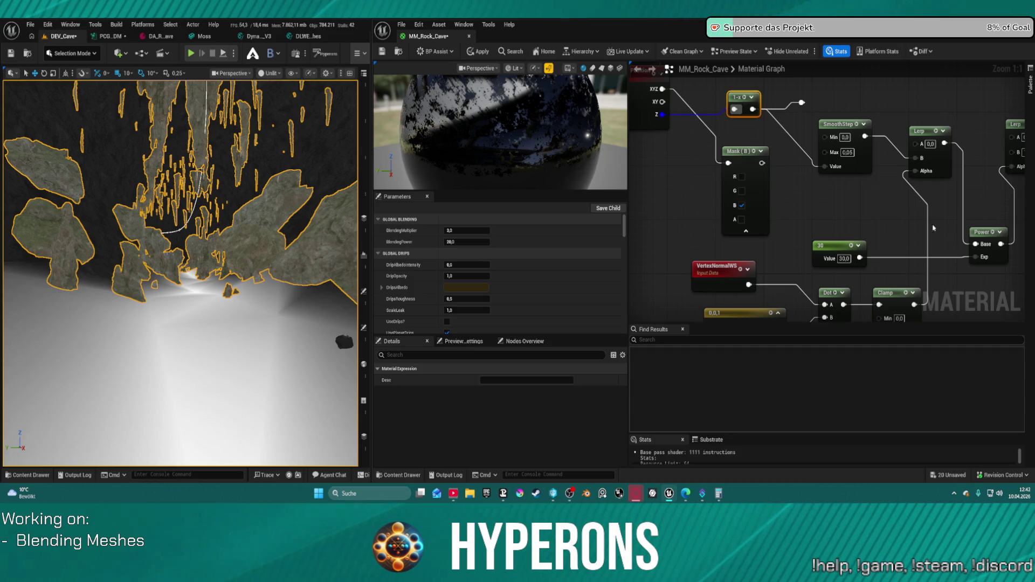
{"action": "left_click_drag", "start_coordinate": [1005, 223], "coordinate": [841, 254]}
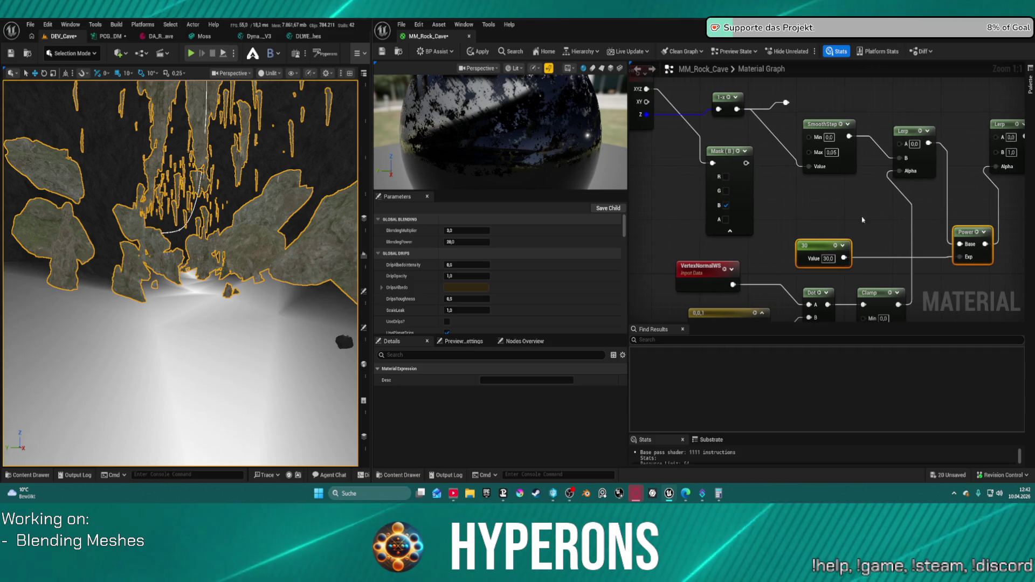
{"action": "left_click_drag", "start_coordinate": [819, 246], "coordinate": [727, 162]}
{"action": "left_click", "coordinate": [819, 195]}
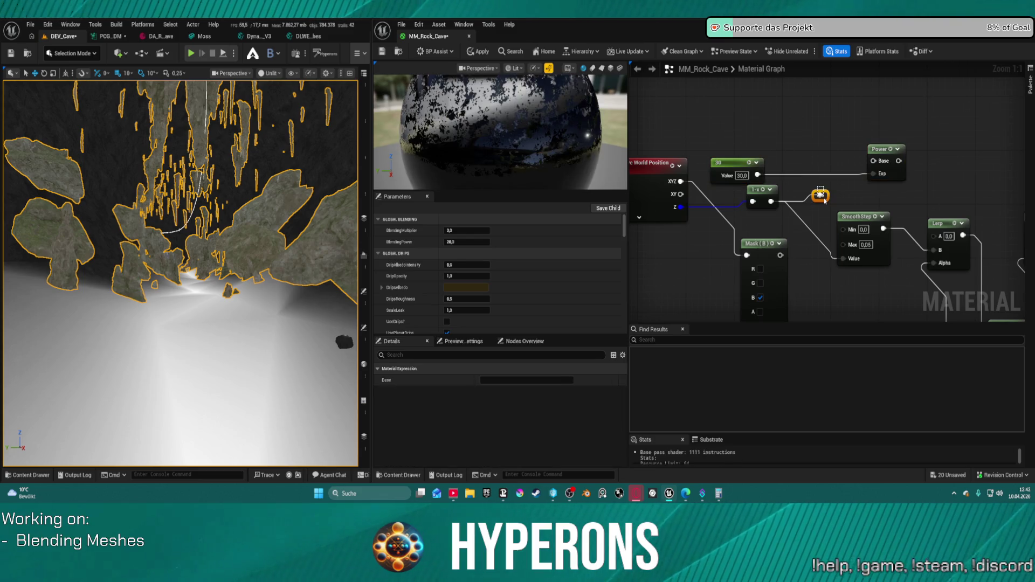
{"action": "key", "text": "Delete"}
- Wire 1-x into Power's Base, set the exponent constant to 5, and apply the material
{"action": "mouse_move", "coordinate": [771, 201]}
{"action": "left_mouse_down"}
{"action": "mouse_move", "coordinate": [873, 160]}
{"action": "mouse_move", "coordinate": [863, 226]}
{"action": "mouse_move", "coordinate": [842, 258]}
{"action": "left_mouse_up"}
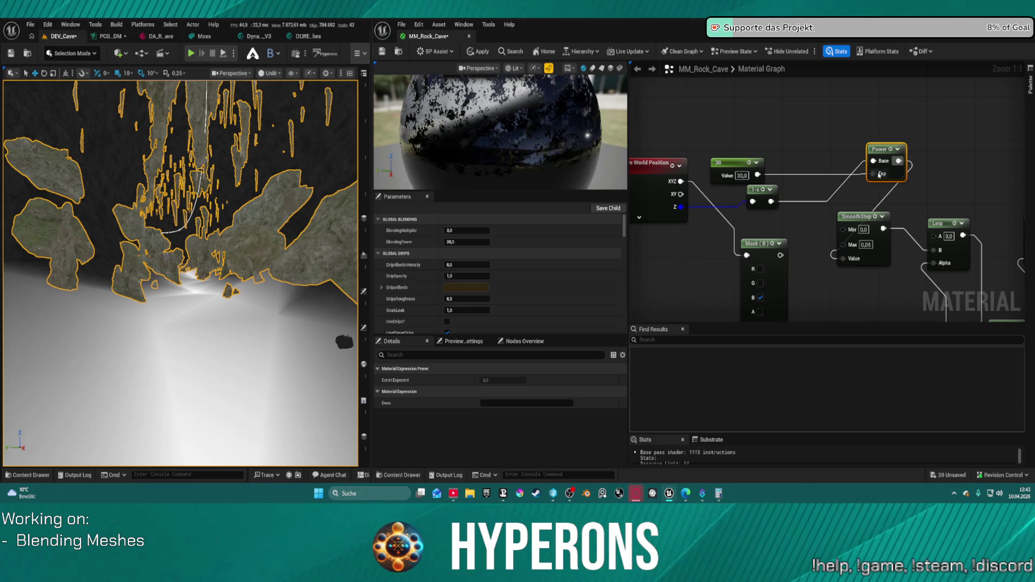
{"action": "left_click_drag", "start_coordinate": [882, 156], "coordinate": [808, 184]}
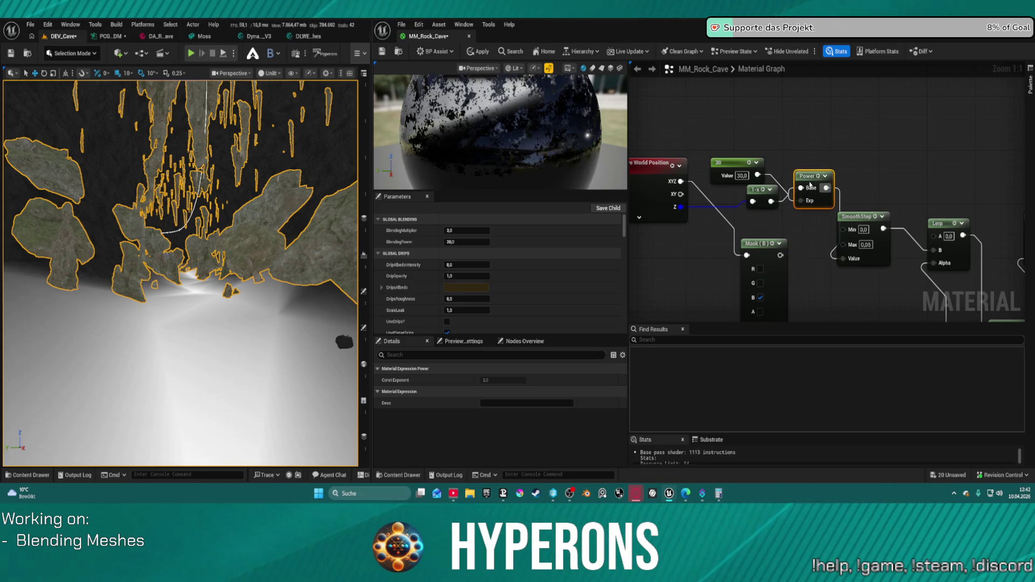
{"action": "left_click", "coordinate": [740, 176]}
{"action": "type", "text": "5"}
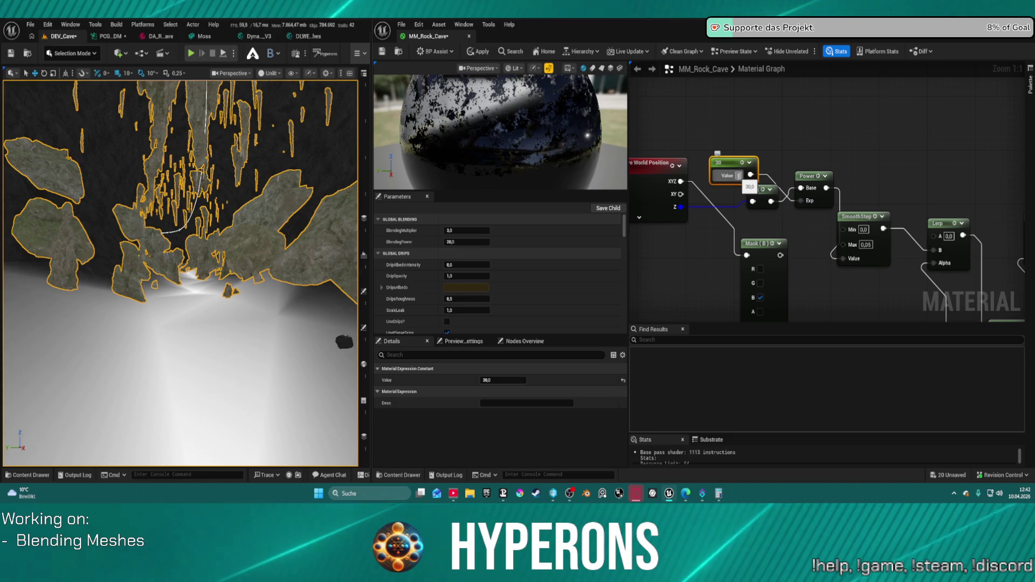
{"action": "key", "text": "Return"}
{"action": "left_click", "coordinate": [480, 54]}
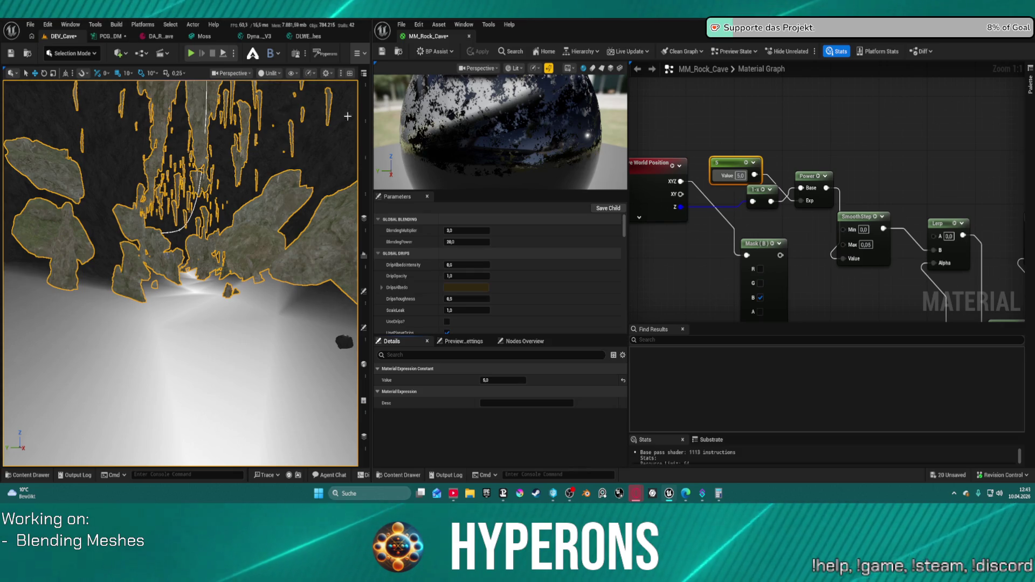
{"action": "mouse_move", "coordinate": [809, 242]}
{"action": "left_mouse_down"}
{"action": "mouse_move", "coordinate": [760, 237]}
{"action": "mouse_move", "coordinate": [668, 185]}
{"action": "mouse_move", "coordinate": [687, 166]}
{"action": "mouse_move", "coordinate": [702, 76]}
{"action": "left_mouse_up"}
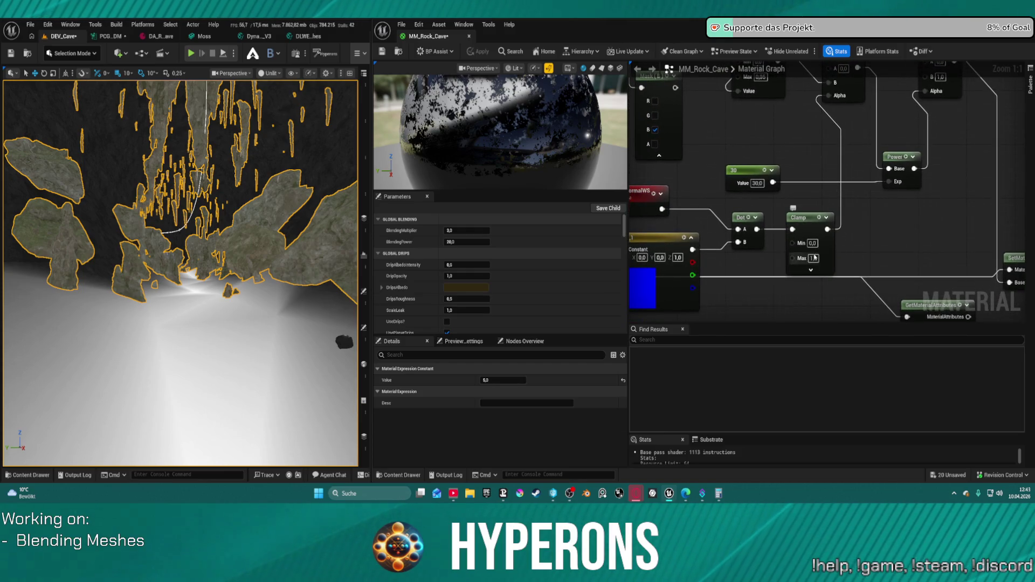
- Try Clamp Max values of 0,8 and 0,9, applying each and inspecting the cave floor
{"action": "left_click", "coordinate": [820, 260]}
{"action": "type", "text": "0,8"}
{"action": "key", "text": "Return"}
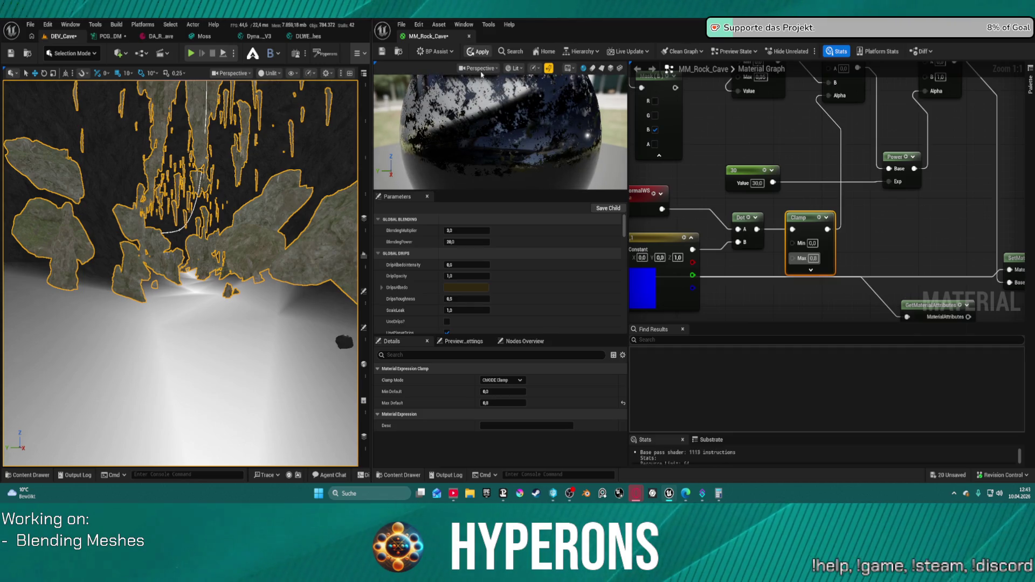
{"action": "left_click", "coordinate": [479, 51]}
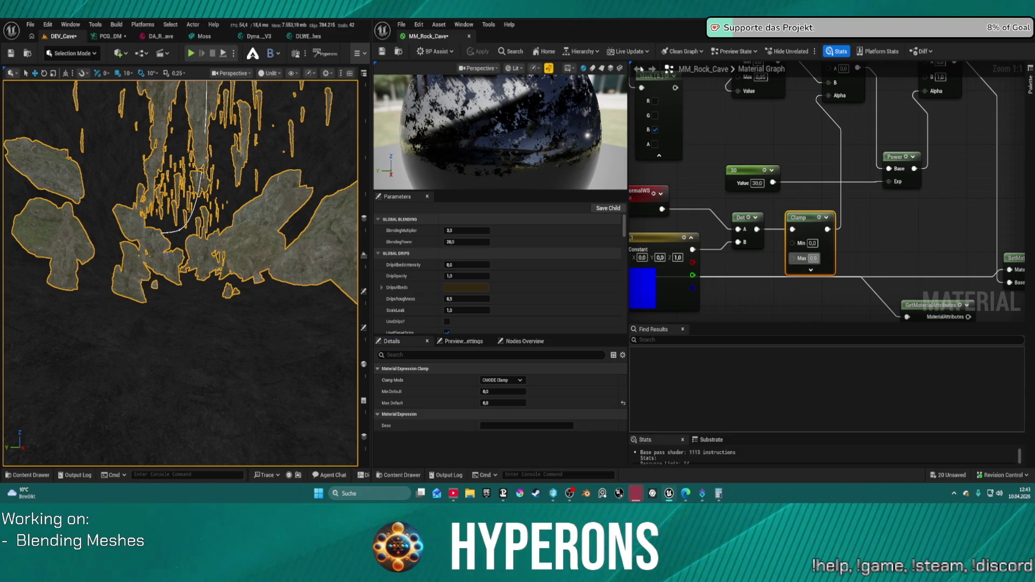
{"action": "left_click", "coordinate": [478, 51]}
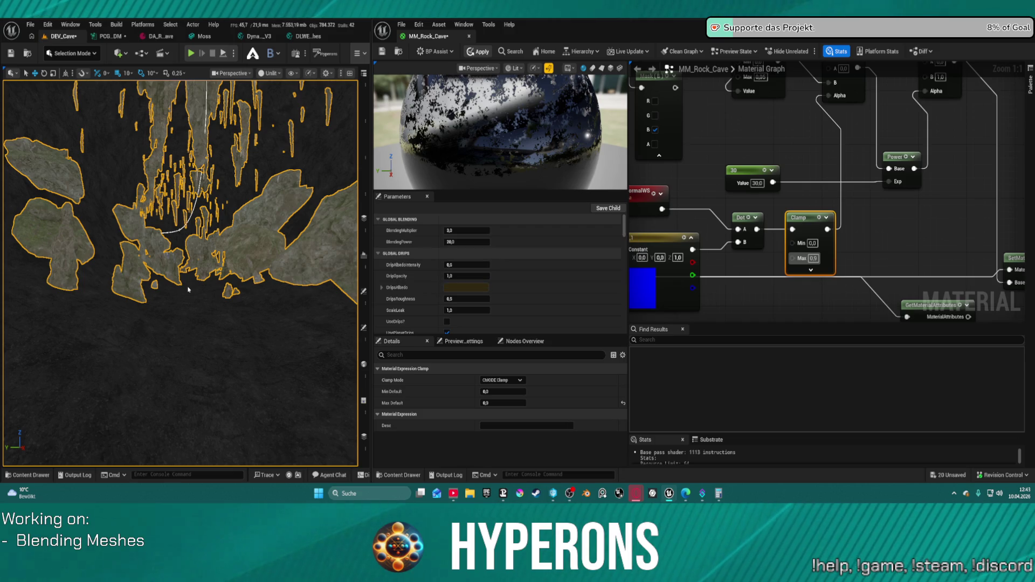
{"action": "mouse_move", "coordinate": [187, 286]}
{"action": "left_mouse_down"}
{"action": "mouse_move", "coordinate": [211, 364]}
{"action": "mouse_move", "coordinate": [208, 314]}
{"action": "mouse_move", "coordinate": [149, 215]}
{"action": "left_mouse_up"}
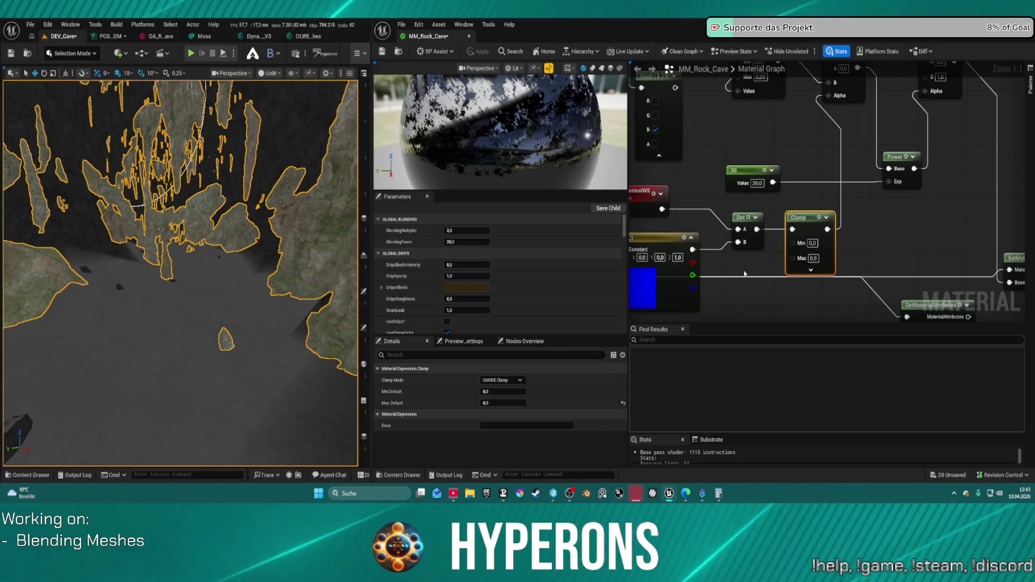
{"action": "left_click_drag", "start_coordinate": [180, 270], "coordinate": [168, 250]}
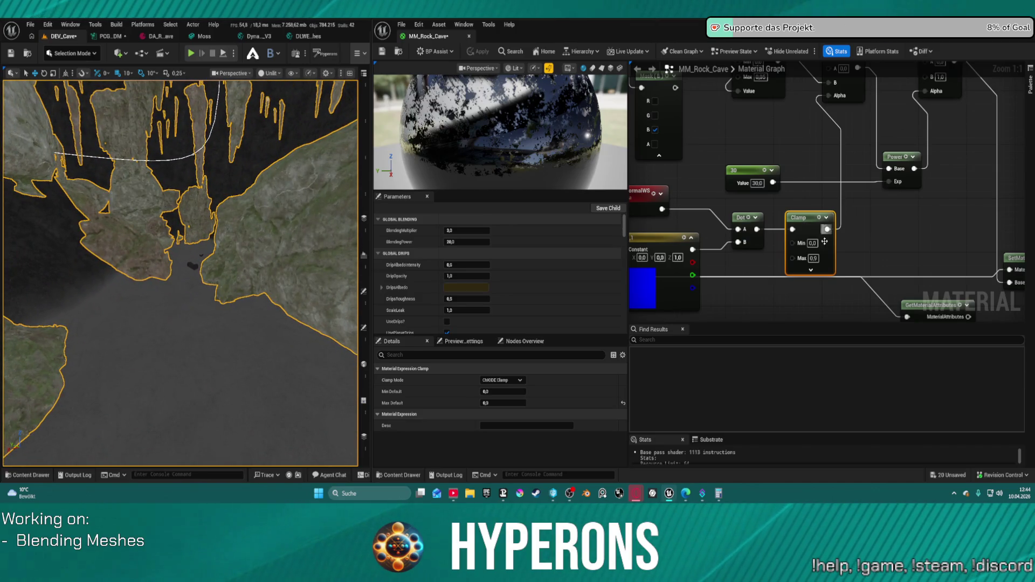
- Set the Clamp node's Max back to 1,0 and apply the material
{"action": "left_click", "coordinate": [813, 259]}
{"action": "type", "text": "1"}
{"action": "key", "text": "Return"}
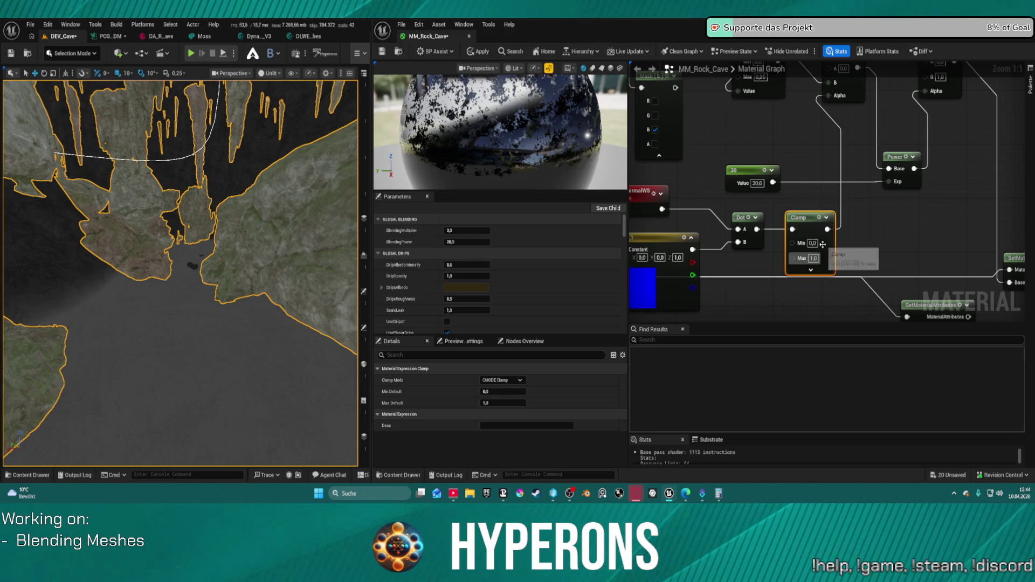
{"action": "left_click_drag", "start_coordinate": [839, 188], "coordinate": [831, 234]}
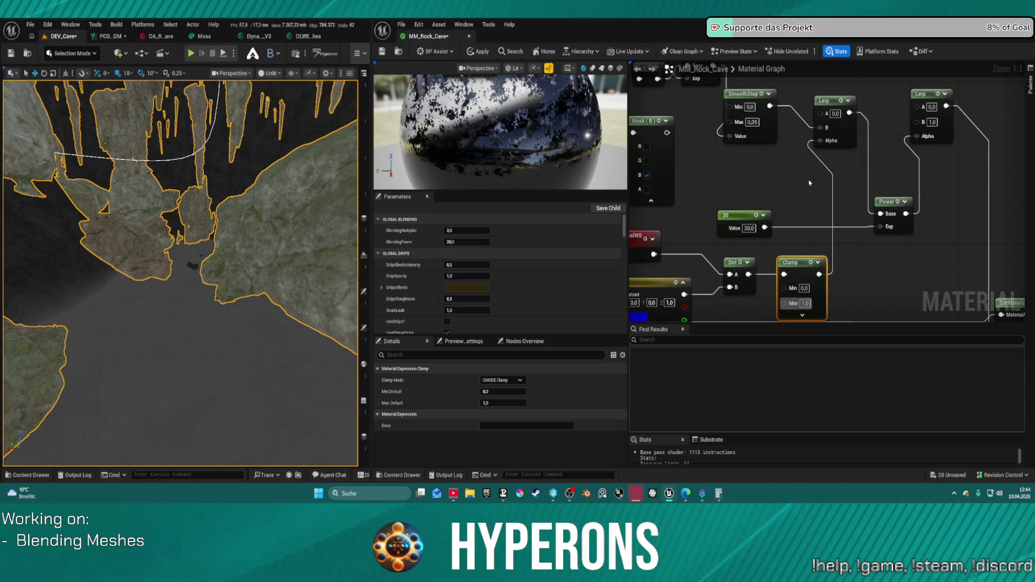
{"action": "left_click", "coordinate": [478, 51]}
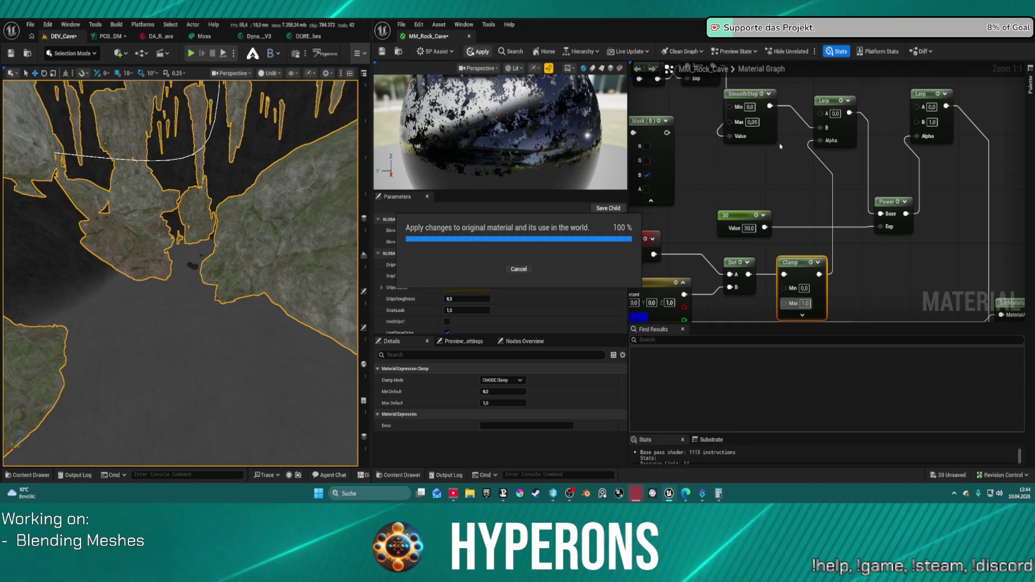
{"action": "mouse_move", "coordinate": [178, 270]}
{"action": "left_mouse_down"}
{"action": "mouse_move", "coordinate": [157, 259]}
{"action": "mouse_move", "coordinate": [2, 258]}
{"action": "mouse_move", "coordinate": [131, 222]}
{"action": "left_mouse_up"}
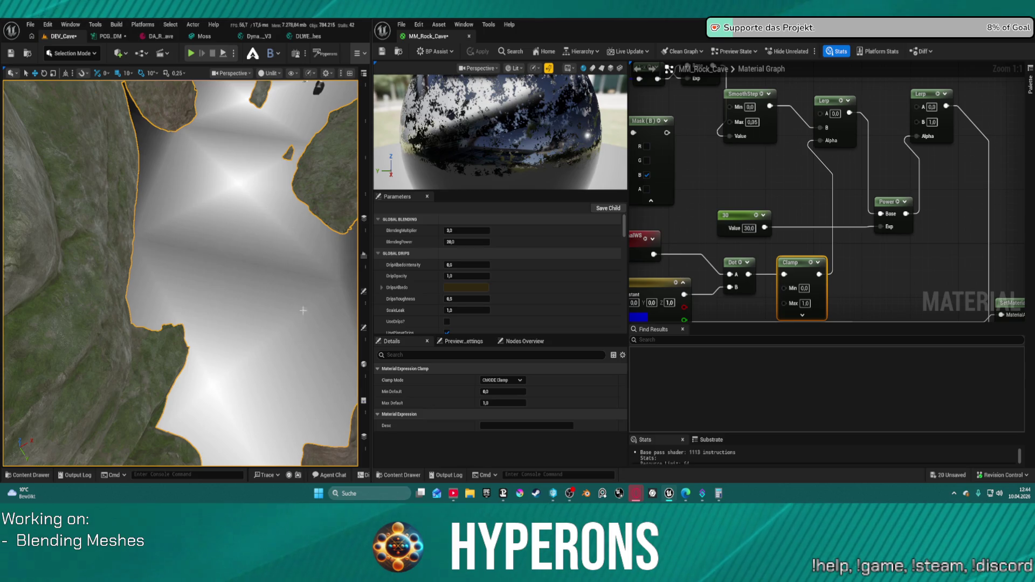
{"action": "mouse_move", "coordinate": [148, 246]}
{"action": "left_mouse_down"}
{"action": "mouse_move", "coordinate": [135, 264]}
{"action": "mouse_move", "coordinate": [162, 242]}
{"action": "left_mouse_up"}
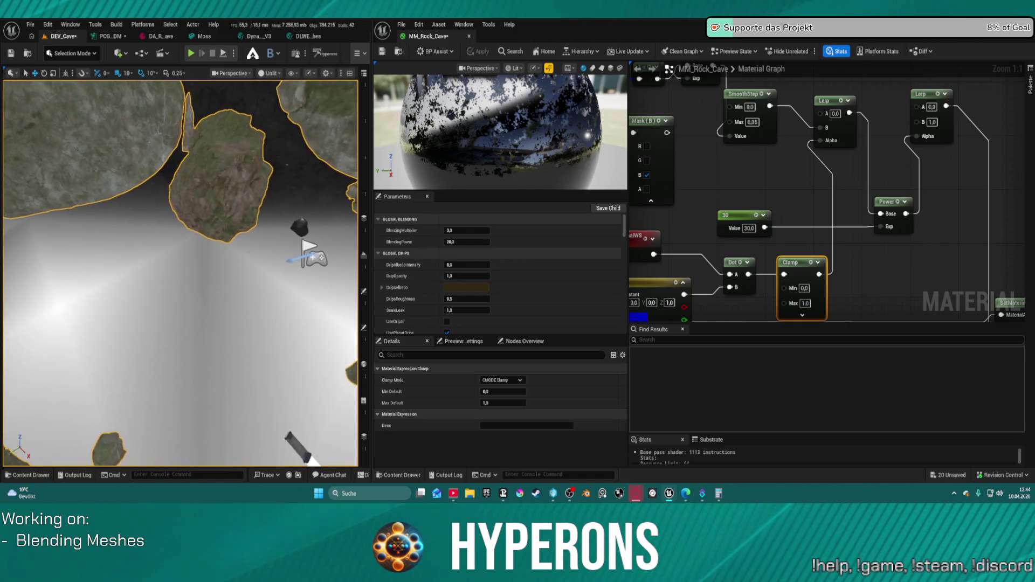
{"action": "left_click_drag", "start_coordinate": [162, 243], "coordinate": [183, 221]}
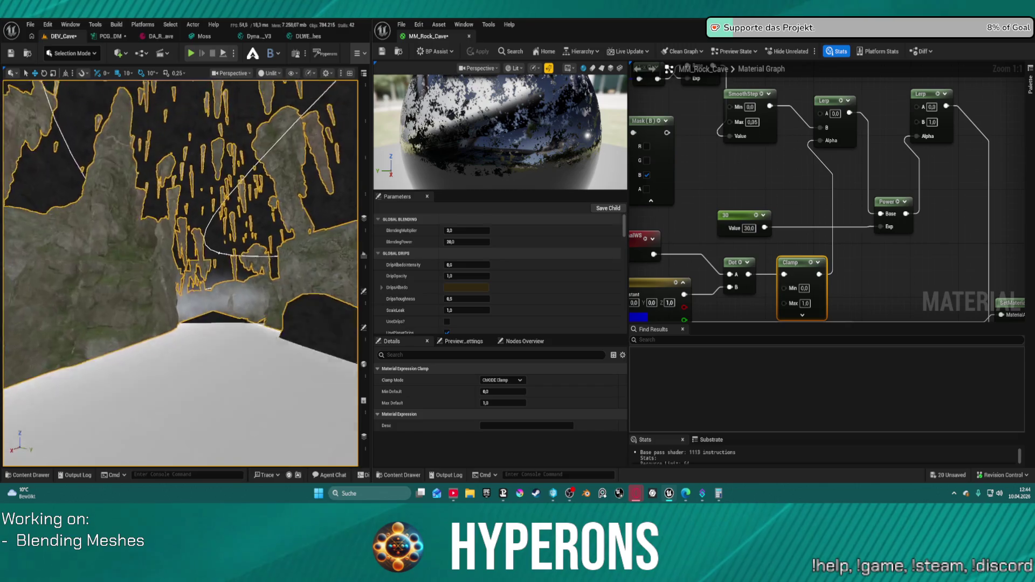
{"action": "left_click_drag", "start_coordinate": [183, 221], "coordinate": [205, 200]}
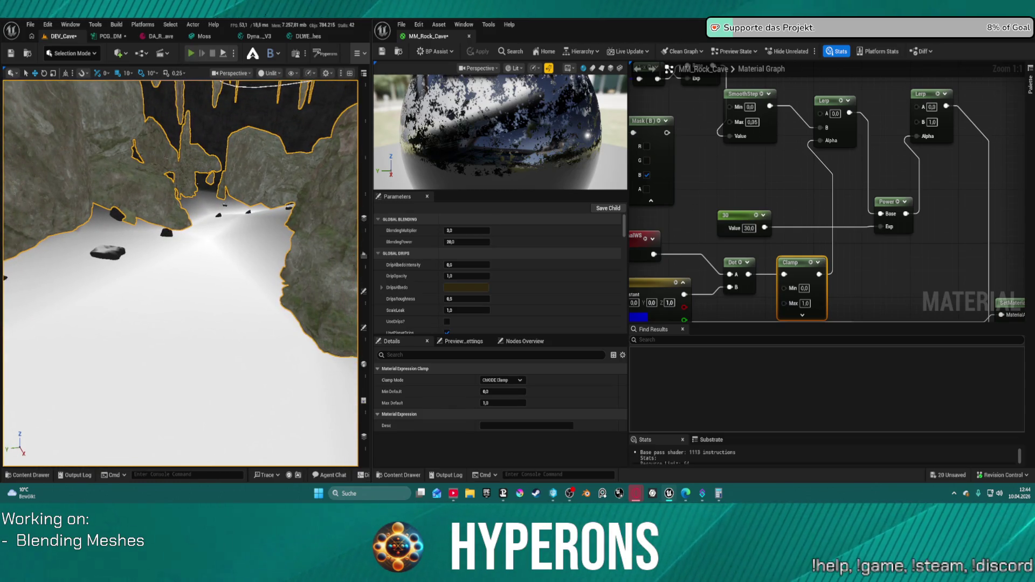
- Start Play In Editor, dismiss the inventory, and walk into the cave and the snowy area
{"action": "key", "text": "alt+p"}
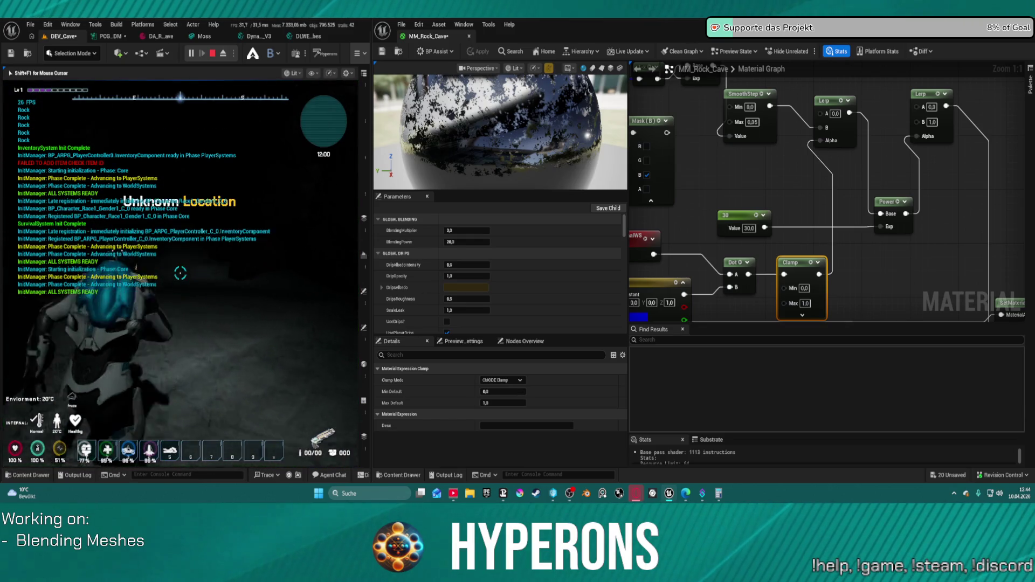
{"action": "key", "text": "i"}
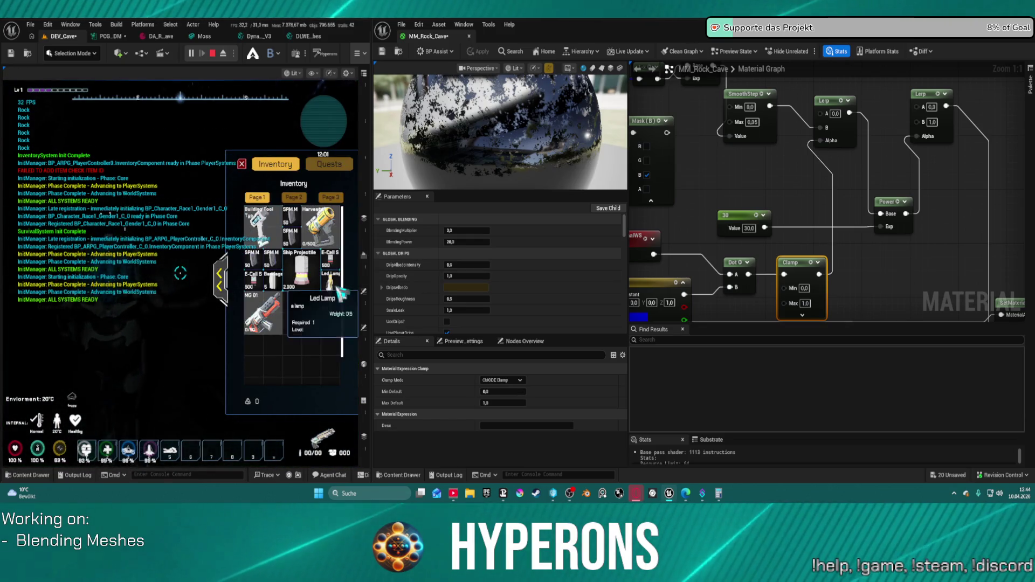
{"action": "left_click", "coordinate": [242, 163]}
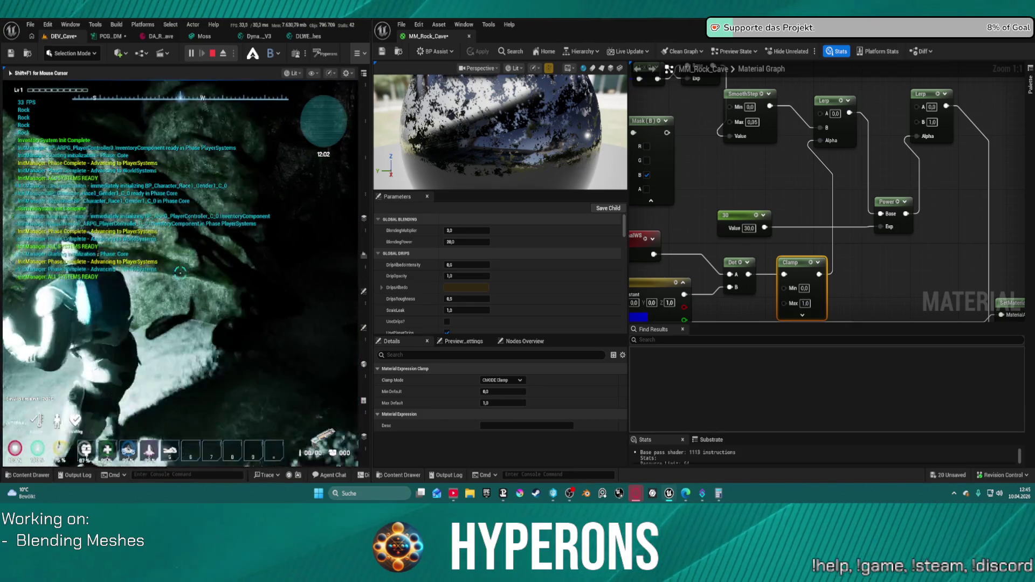
{"action": "key", "text": "w"}
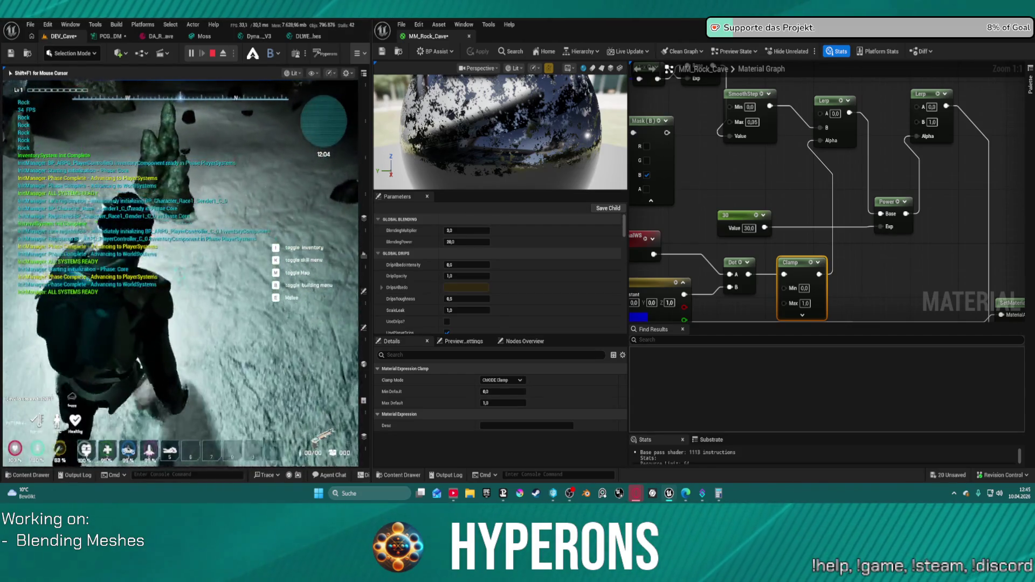
{"action": "key", "text": "w"}
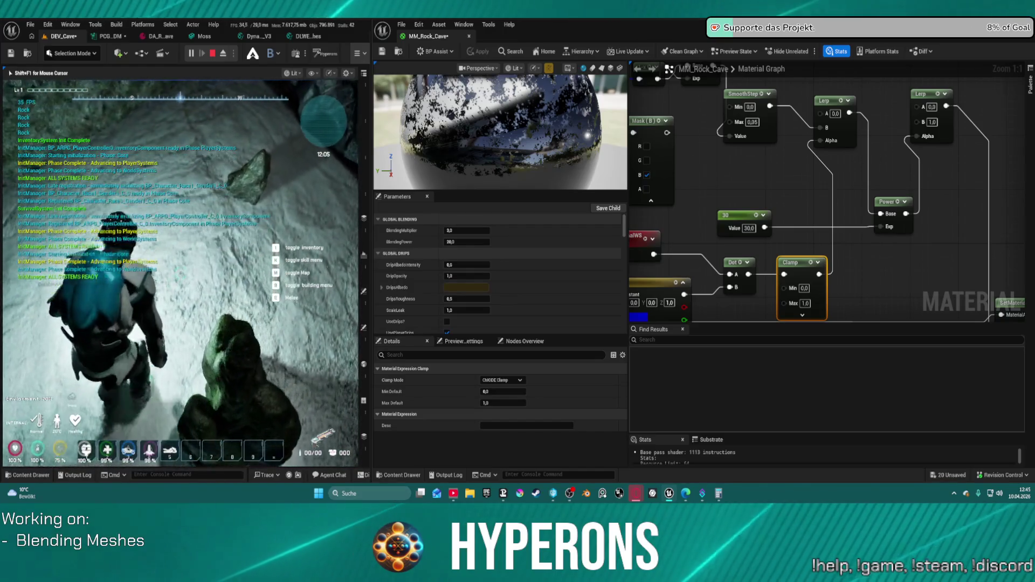
{"action": "key", "text": "w"}
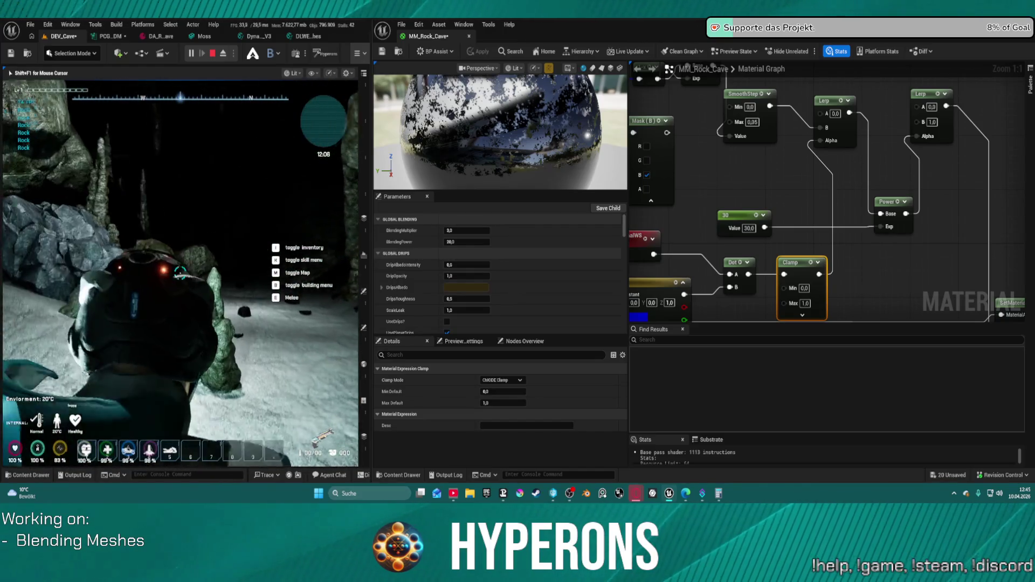
{"action": "key", "text": "w"}
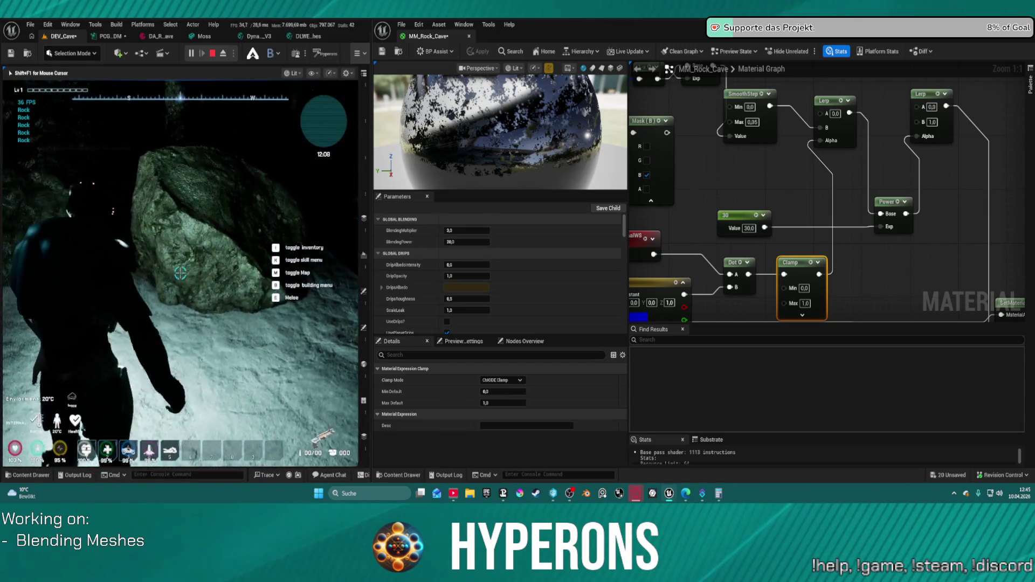
{"action": "key", "text": "w"}
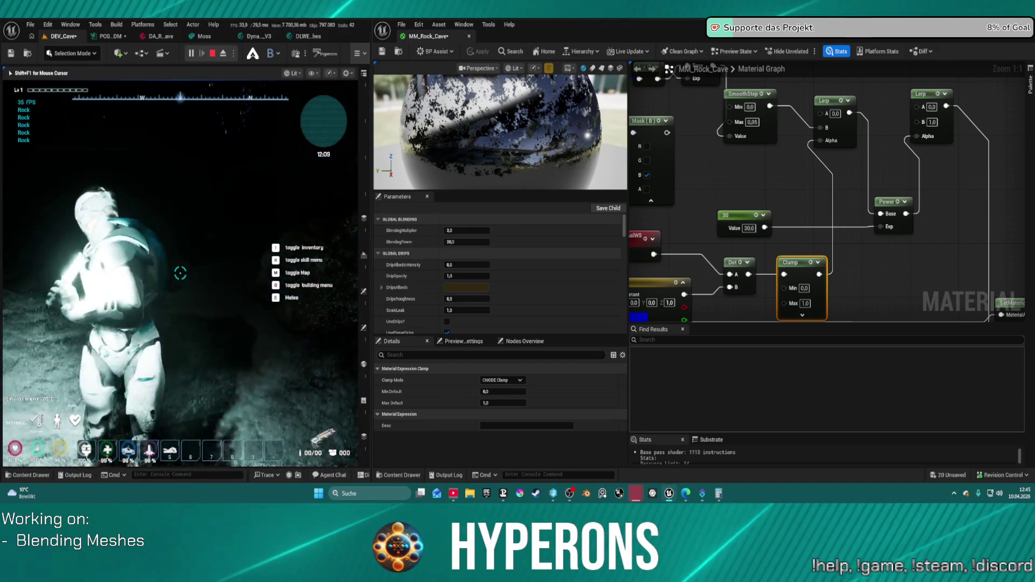
{"action": "key", "text": "d"}
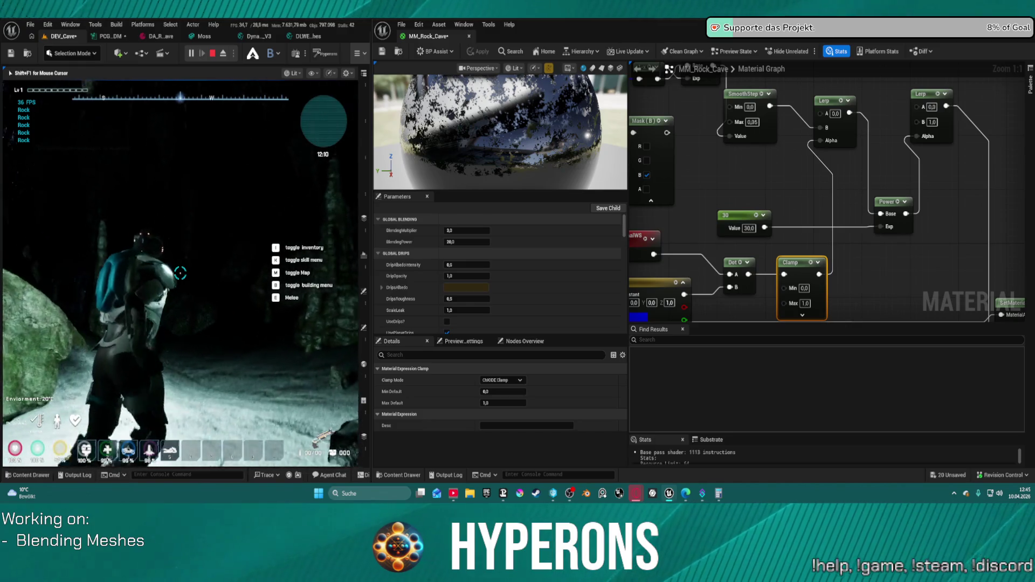
{"action": "key", "text": "a"}
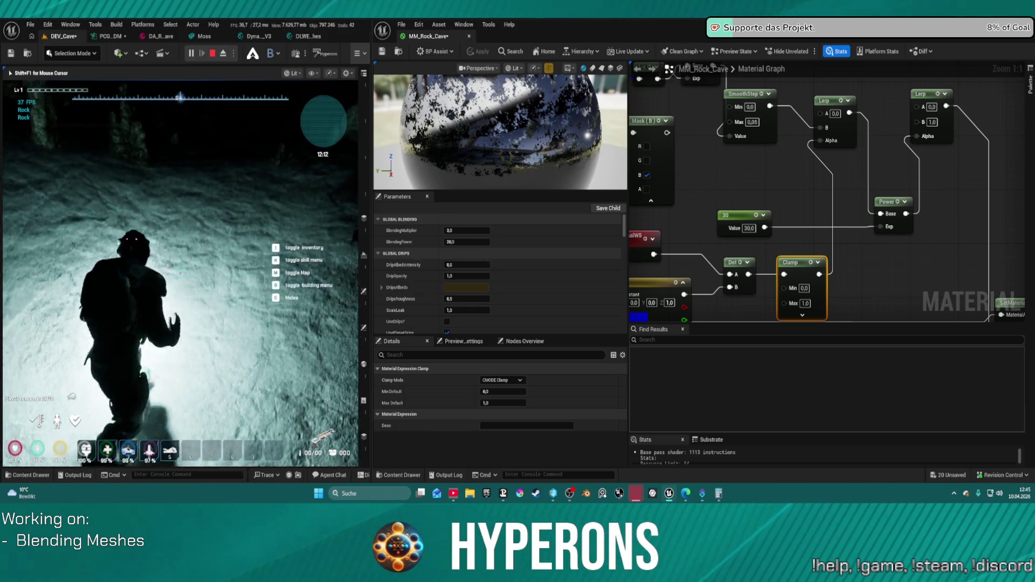
- Walk past the boulder, ledge and stalagmite checking the floor-rock blend, then stop play
{"action": "key", "text": "w"}
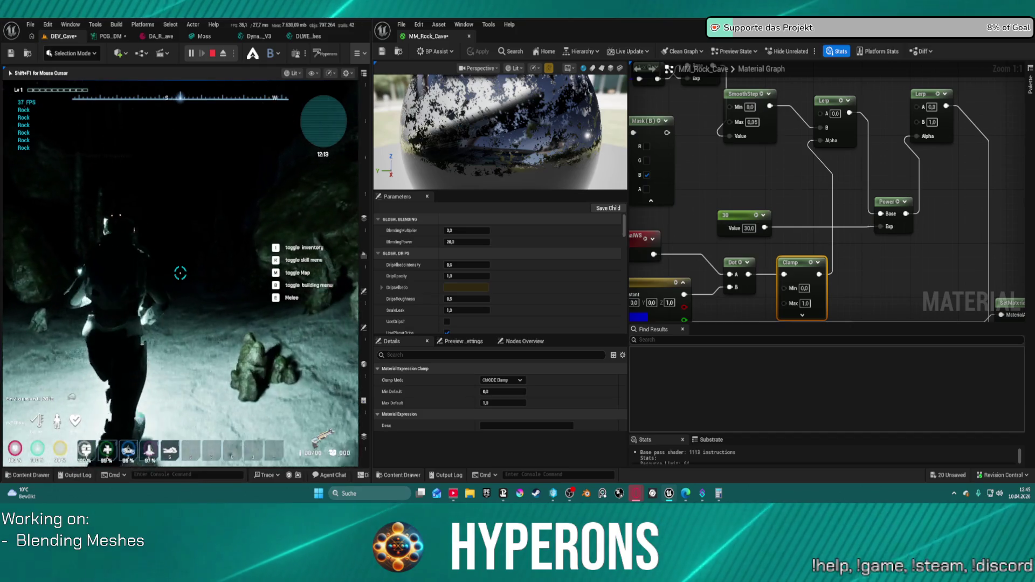
{"action": "key", "text": "w"}
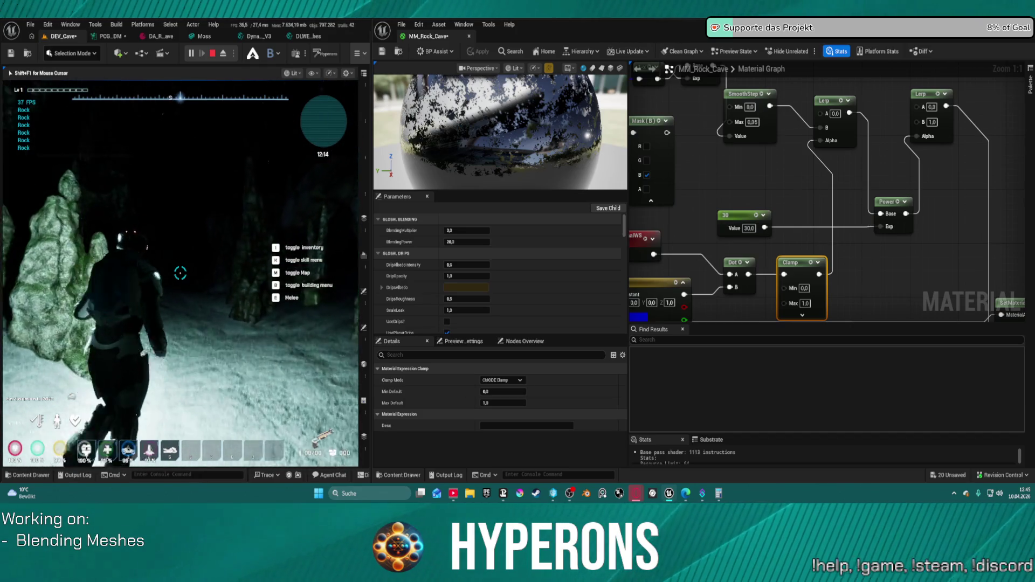
{"action": "key", "text": "w"}
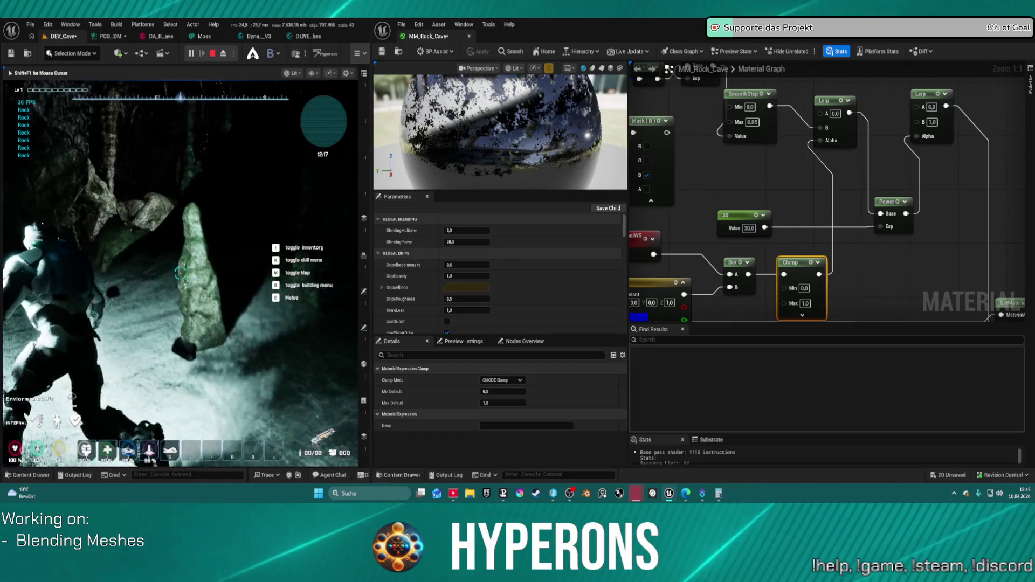
{"action": "key", "text": "w"}
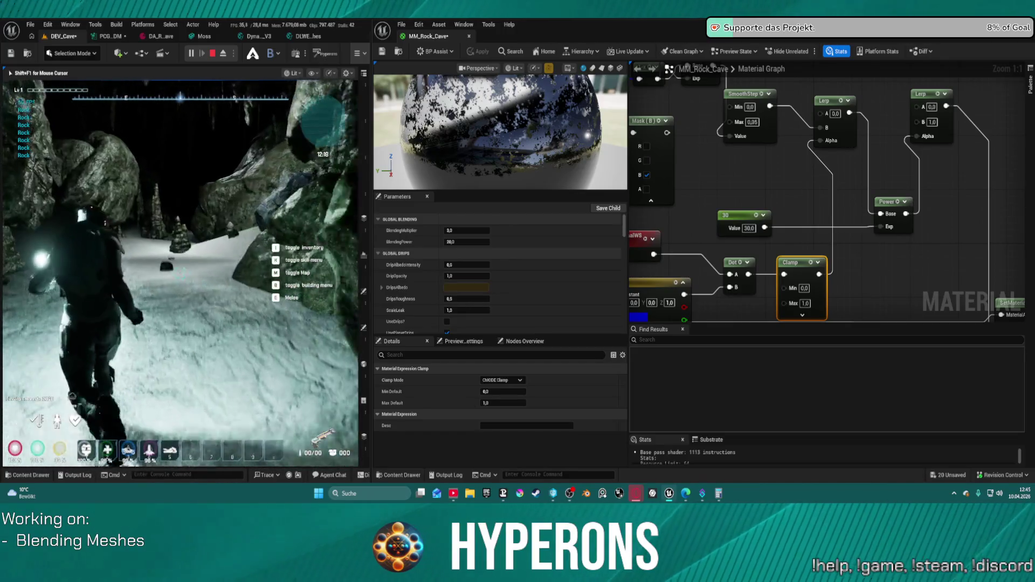
{"action": "key", "text": "w"}
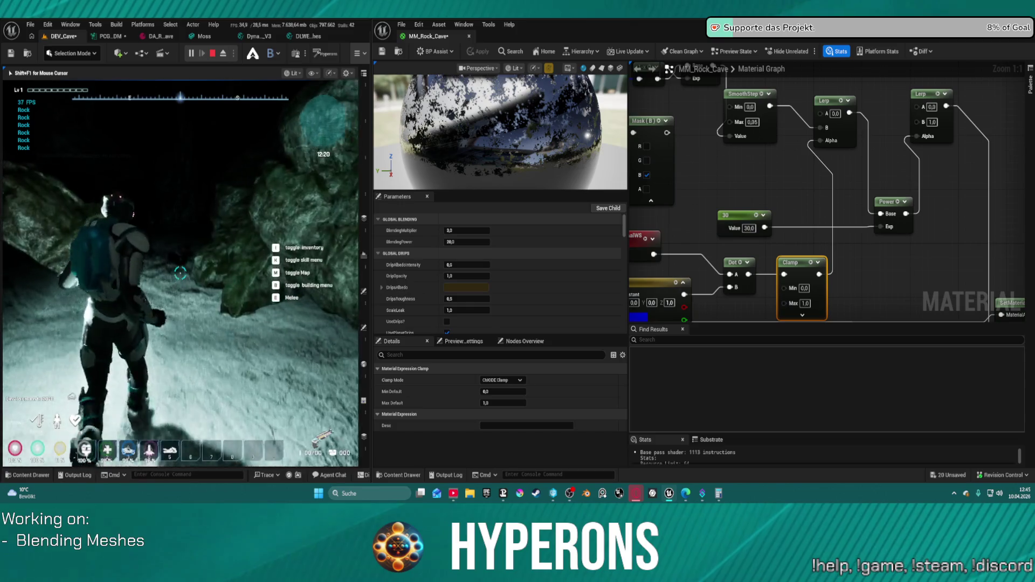
{"action": "key", "text": "w"}
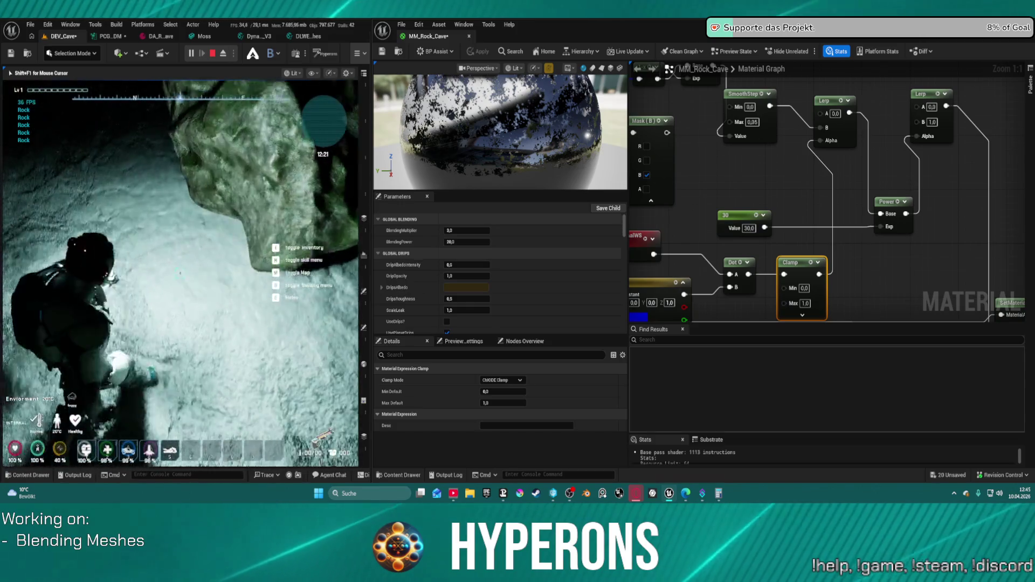
{"action": "key", "text": "w"}
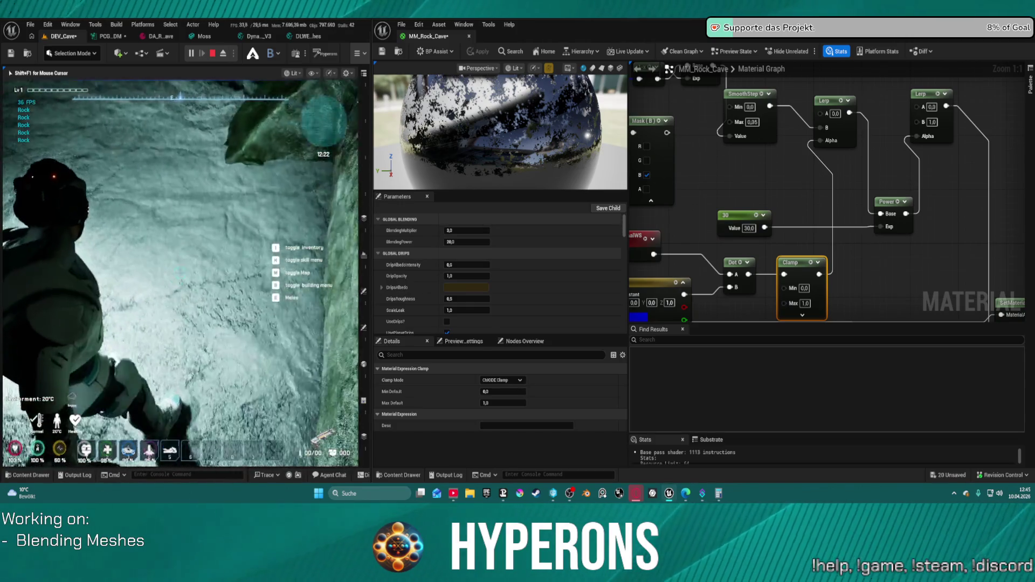
{"action": "key", "text": "w"}
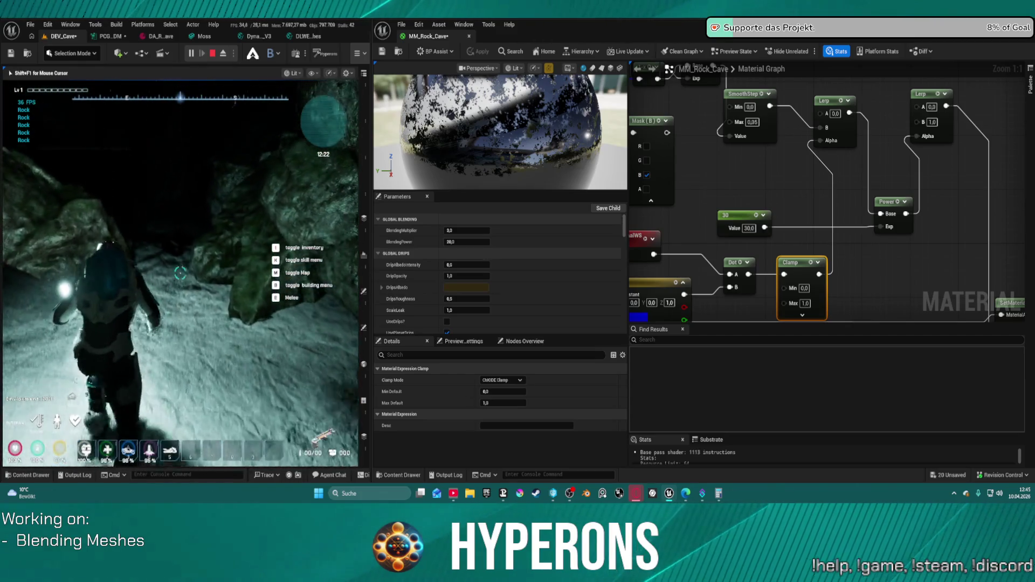
{"action": "key", "text": "w"}
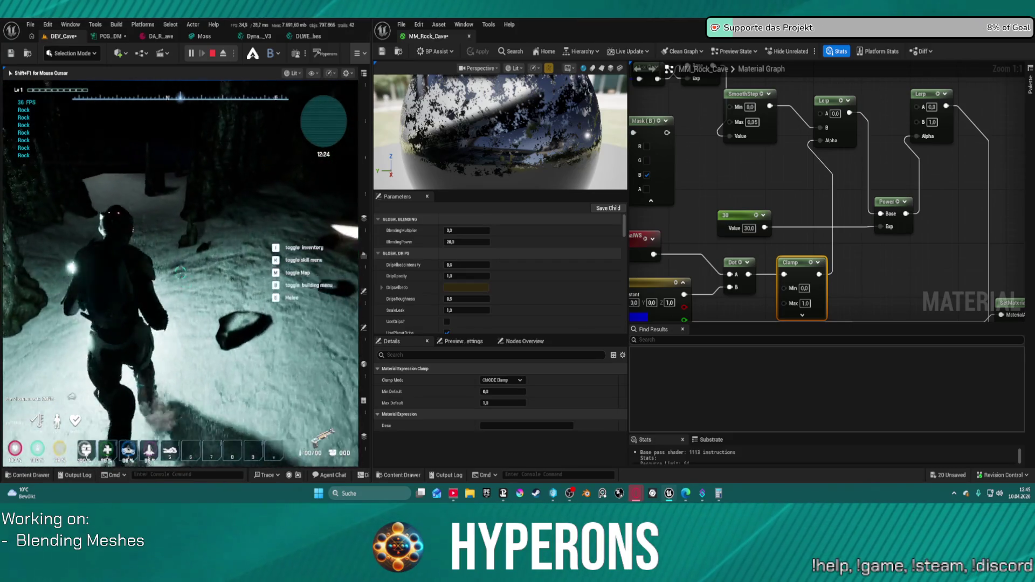
{"action": "key", "text": "w"}
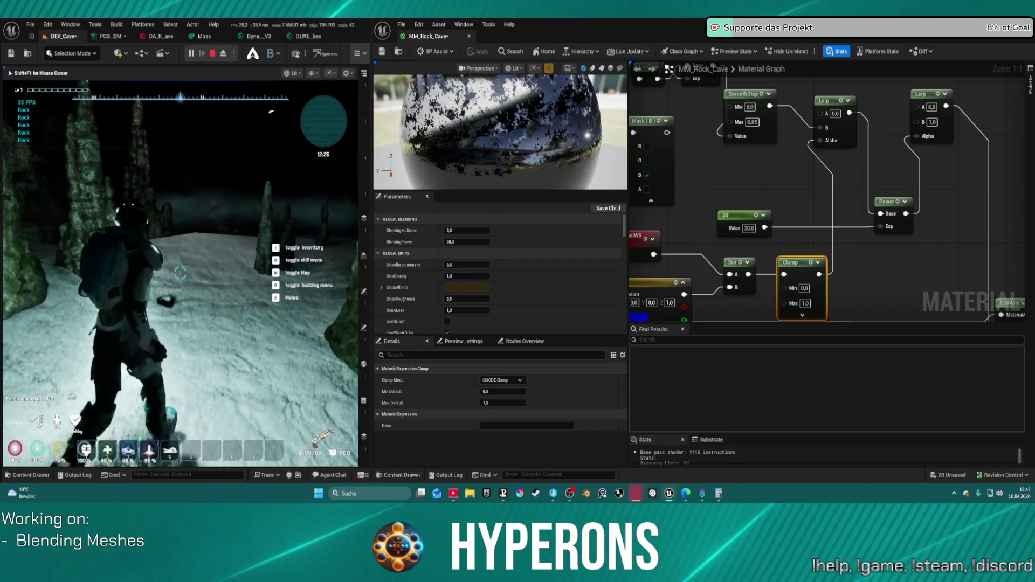
{"action": "key", "text": "w"}
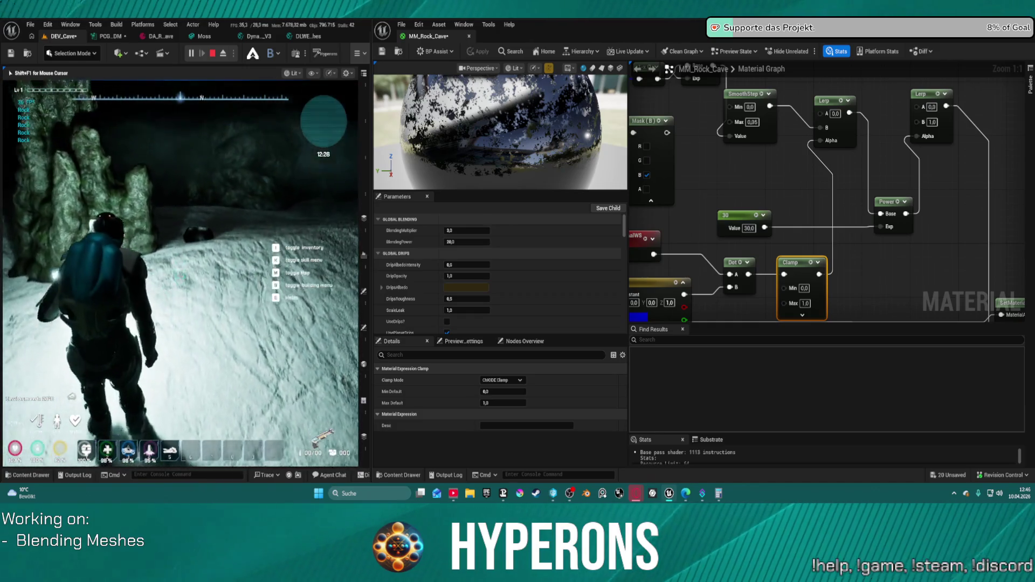
{"action": "key", "text": "w"}
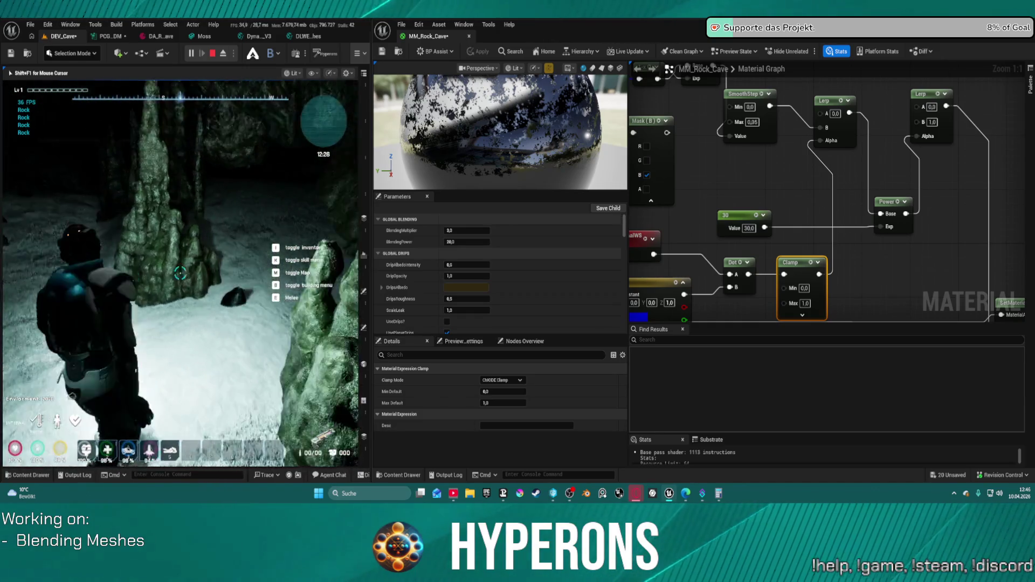
{"action": "key", "text": "Escape"}
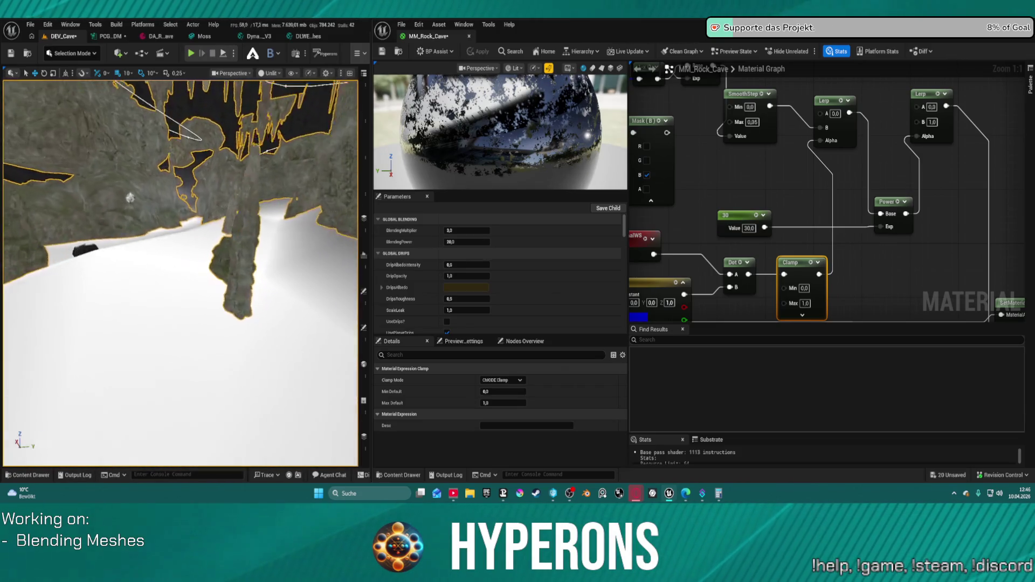
- Fly the editor camera over the white floor and rock walls, then pan to the VertexNormalWS nodes
{"action": "key", "text": "s"}
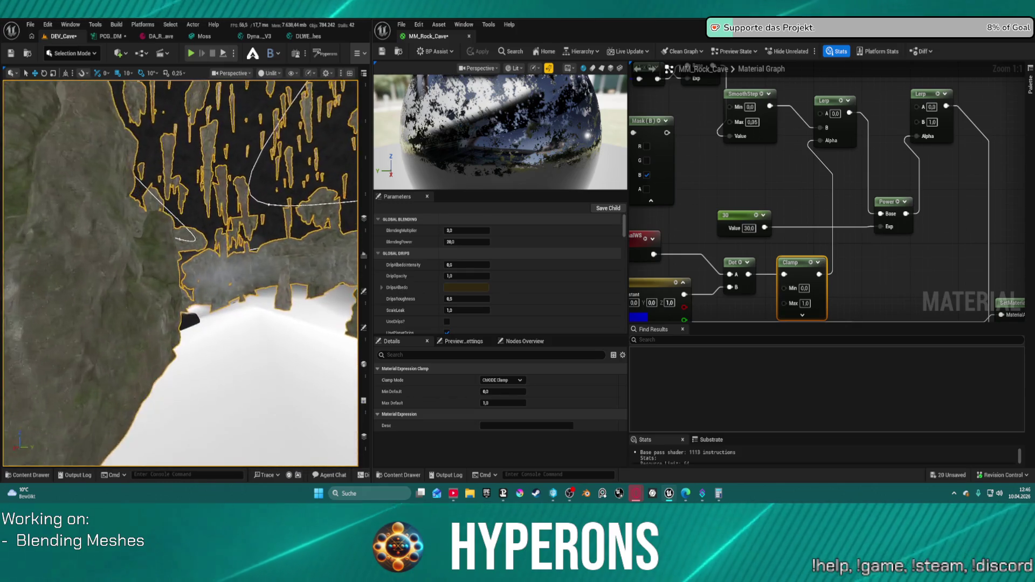
{"action": "key", "text": "w"}
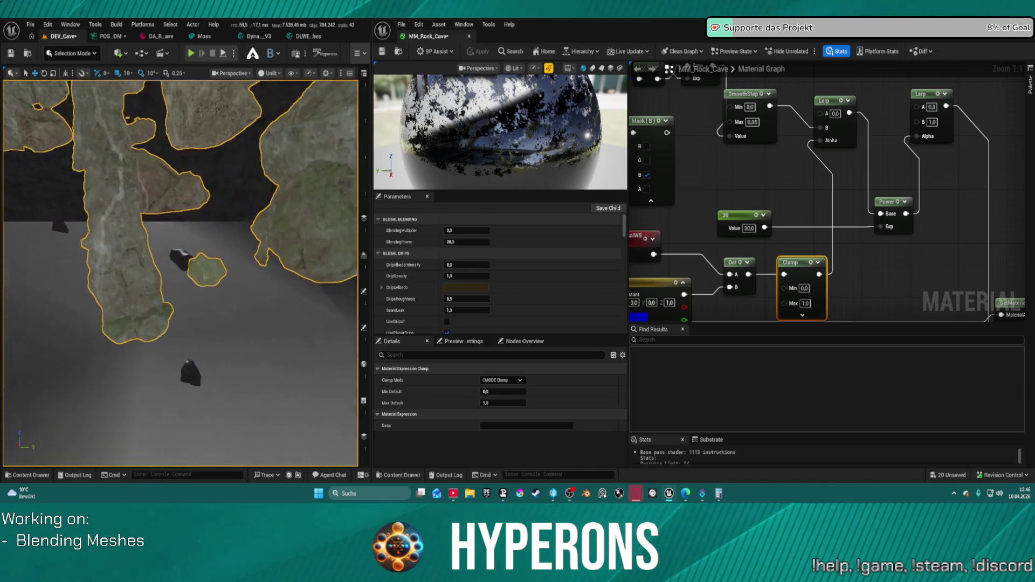
{"action": "key", "text": "w"}
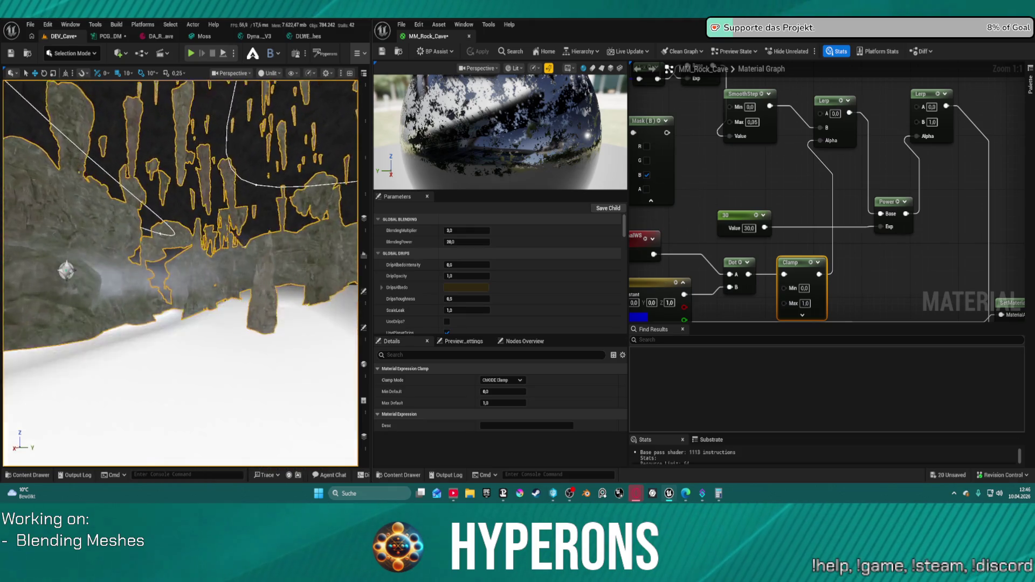
{"action": "key", "text": "w"}
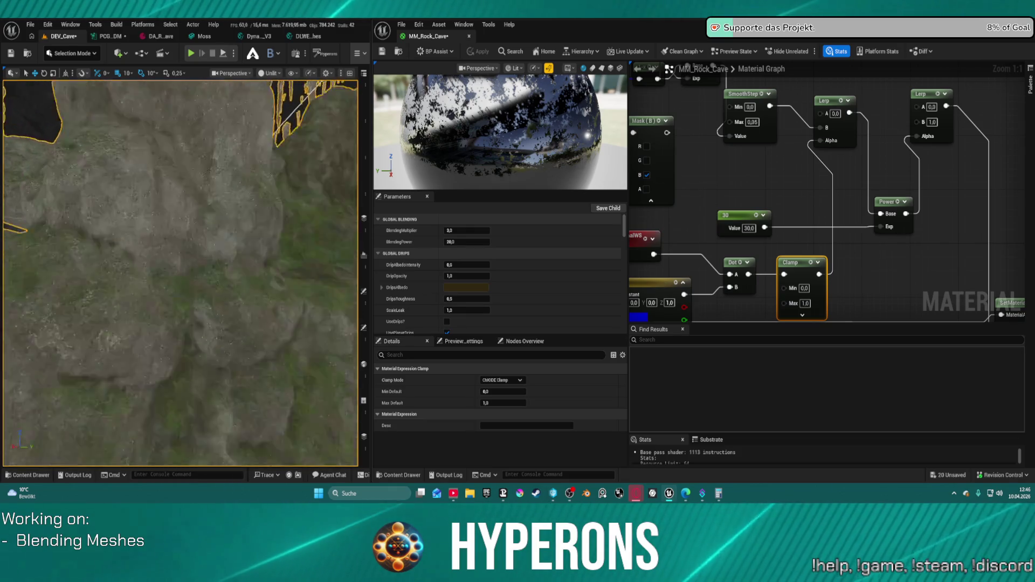
{"action": "key", "text": "s"}
{"action": "key", "text": "w"}
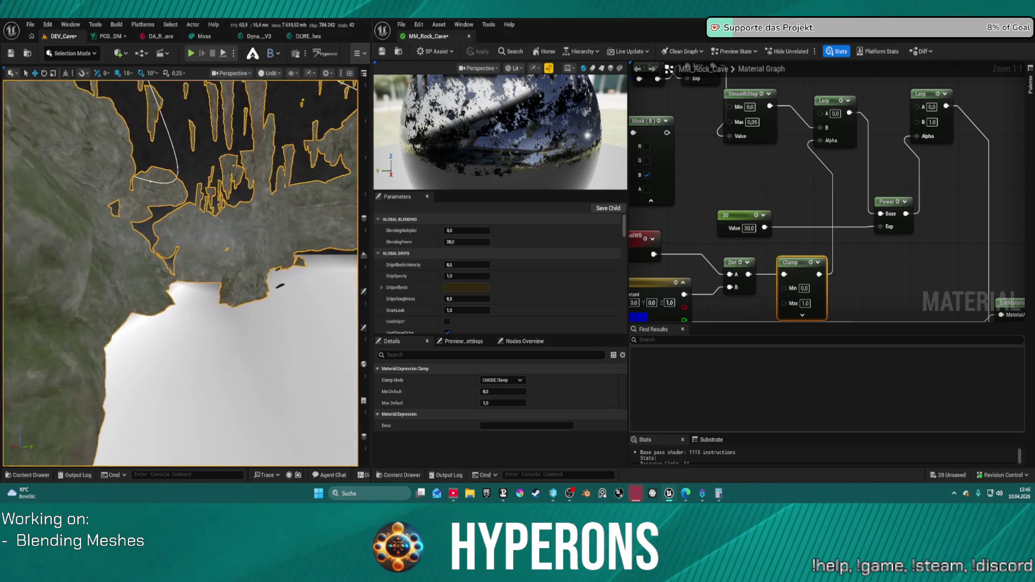
{"action": "key", "text": "w"}
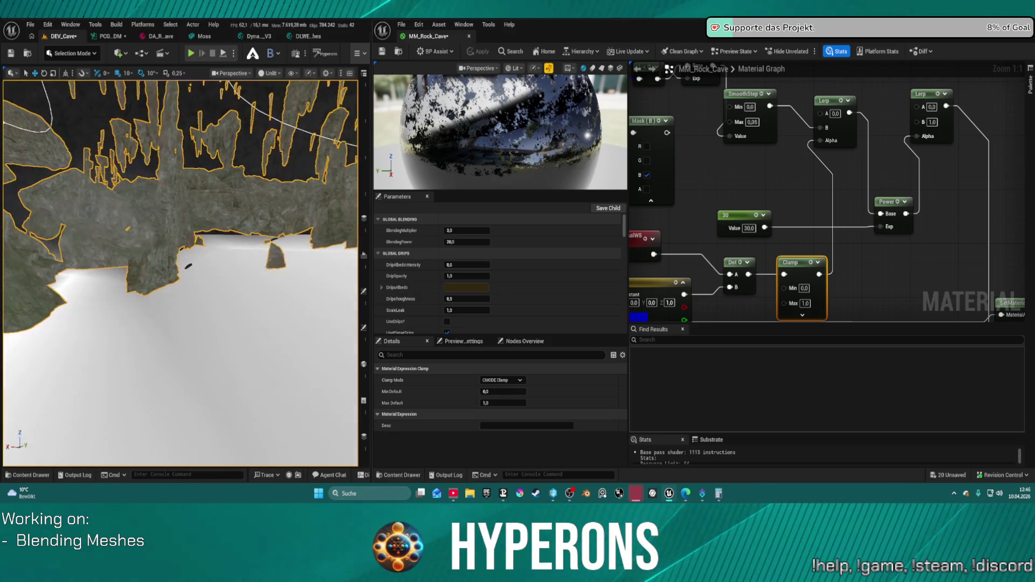
{"action": "key", "text": "w"}
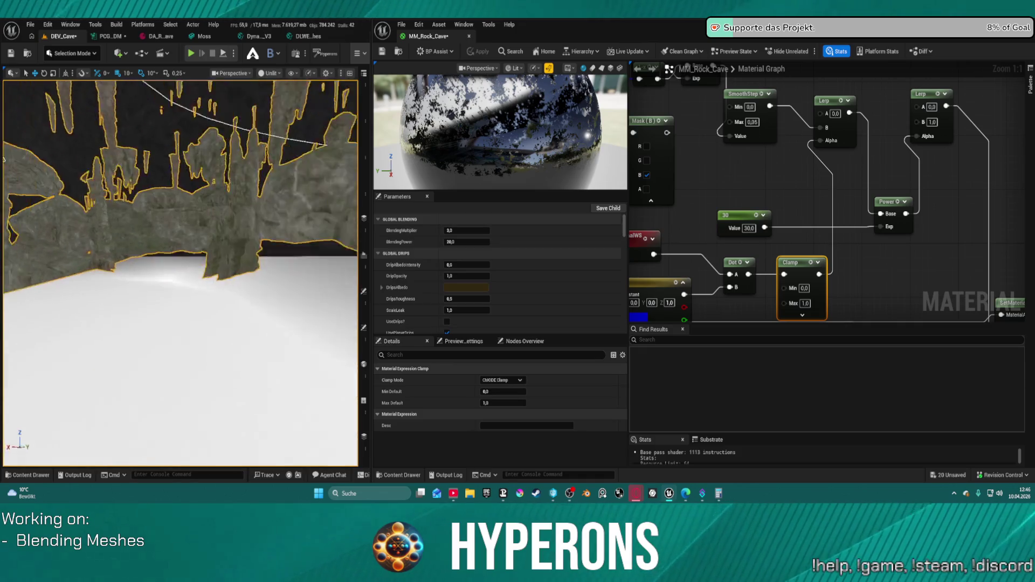
{"action": "key", "text": "w"}
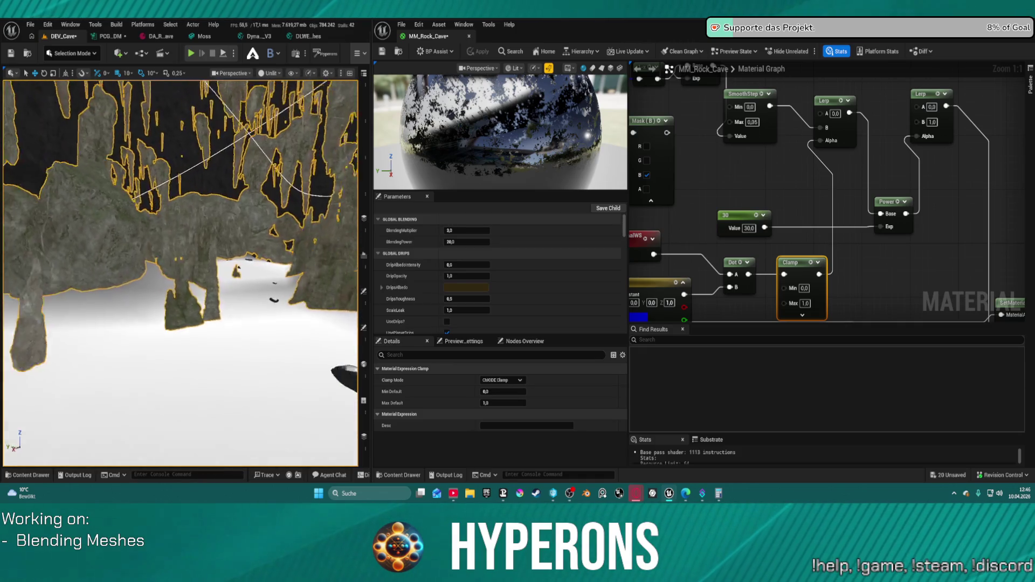
{"action": "key", "text": "w"}
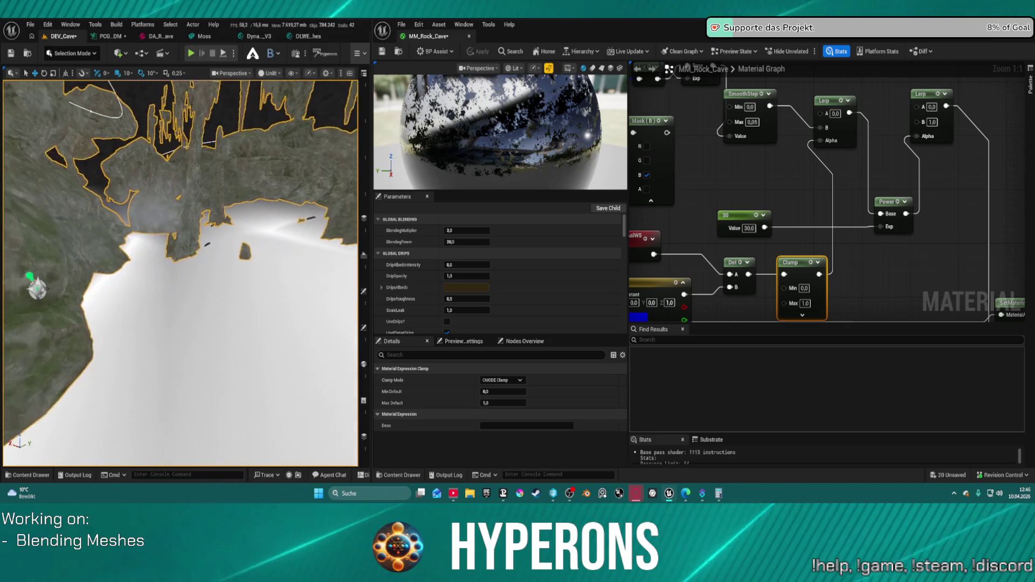
{"action": "key", "text": "w"}
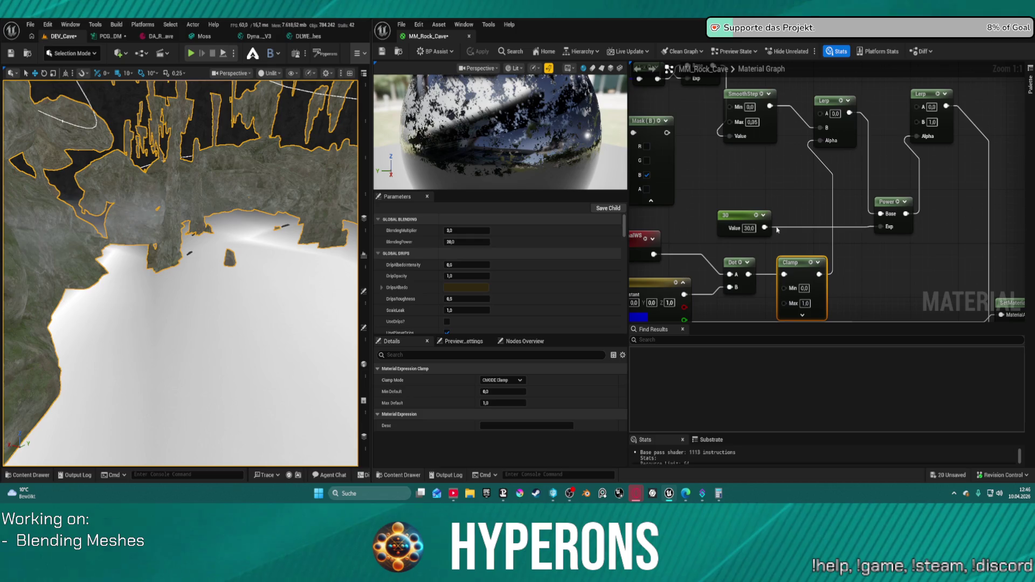
{"action": "mouse_move", "coordinate": [761, 247]}
{"action": "left_mouse_down"}
{"action": "mouse_move", "coordinate": [777, 208]}
{"action": "mouse_move", "coordinate": [831, 237]}
{"action": "mouse_move", "coordinate": [832, 255]}
{"action": "mouse_move", "coordinate": [817, 202]}
{"action": "mouse_move", "coordinate": [692, 258]}
{"action": "mouse_move", "coordinate": [732, 298]}
{"action": "left_mouse_up"}
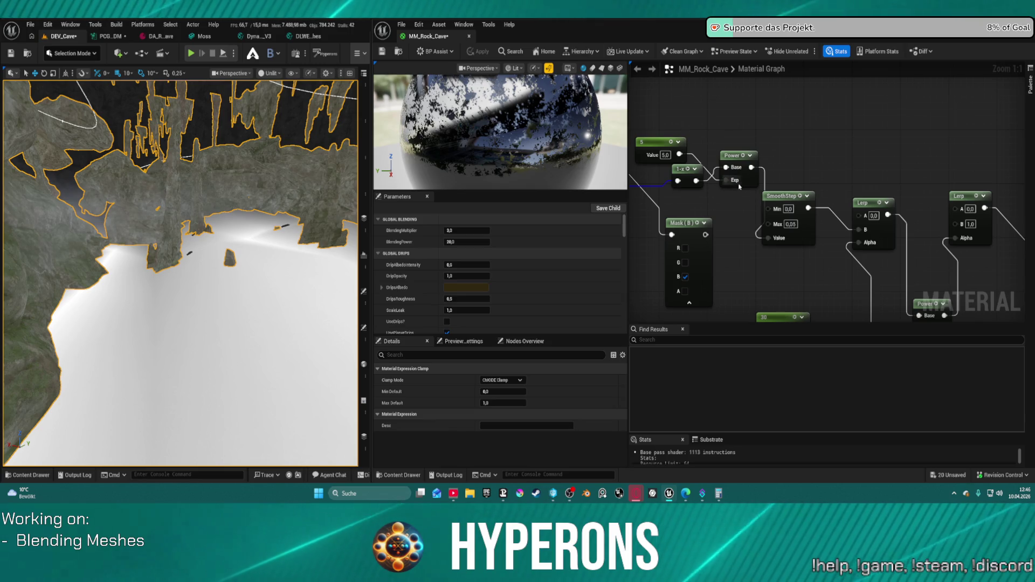
{"action": "left_click_drag", "start_coordinate": [189, 269], "coordinate": [170, 302]}
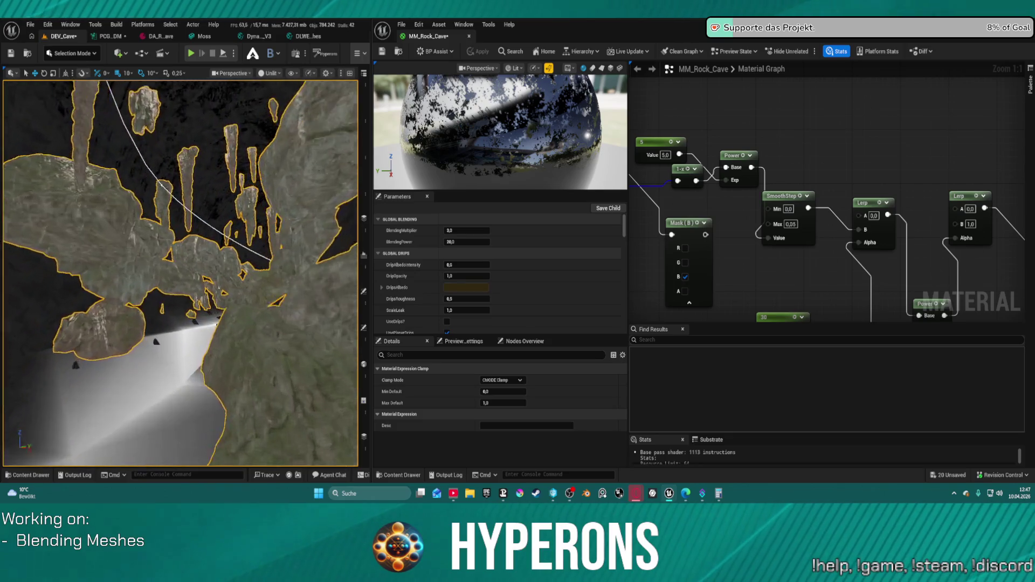
{"action": "left_click_drag", "start_coordinate": [170, 302], "coordinate": [158, 309]}
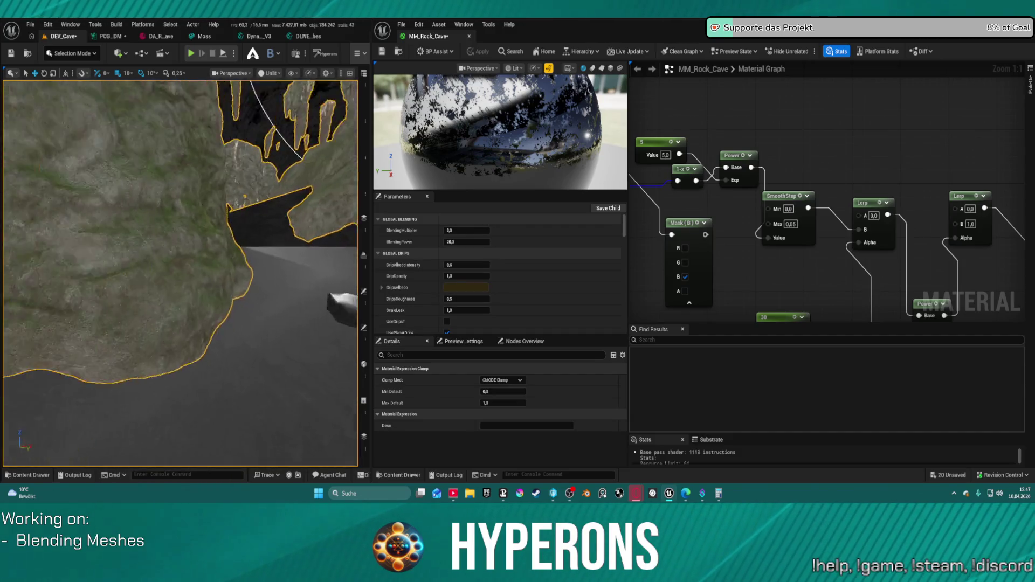
{"action": "left_click_drag", "start_coordinate": [159, 309], "coordinate": [150, 313]}
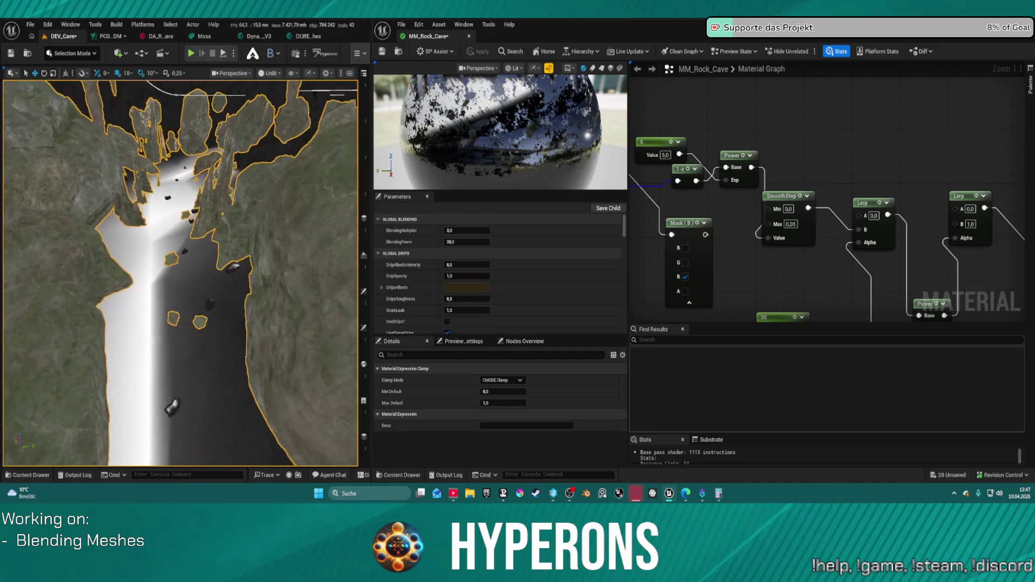
{"action": "left_click_drag", "start_coordinate": [149, 313], "coordinate": [132, 322]}
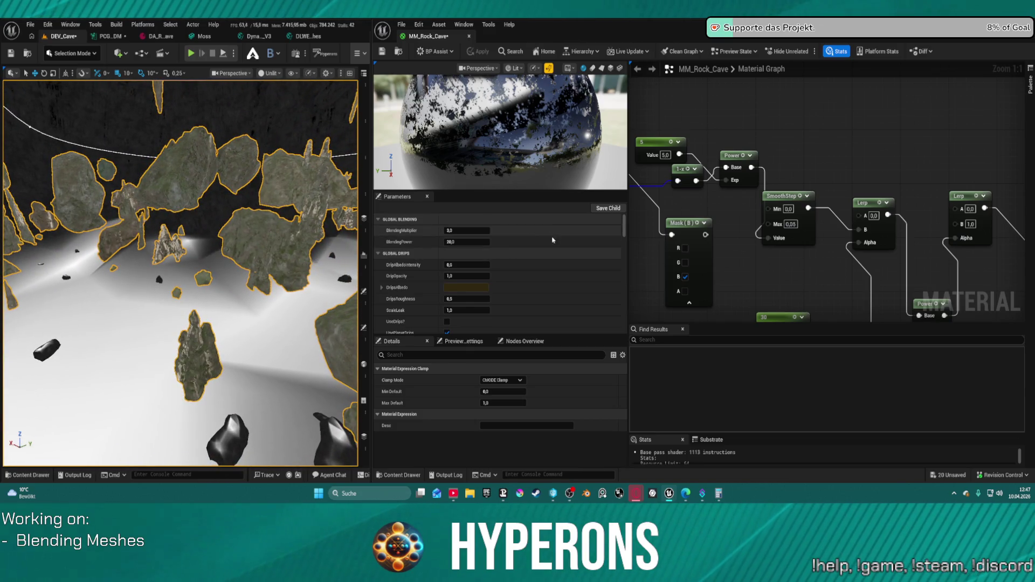
{"action": "left_click_drag", "start_coordinate": [728, 263], "coordinate": [781, 238]}
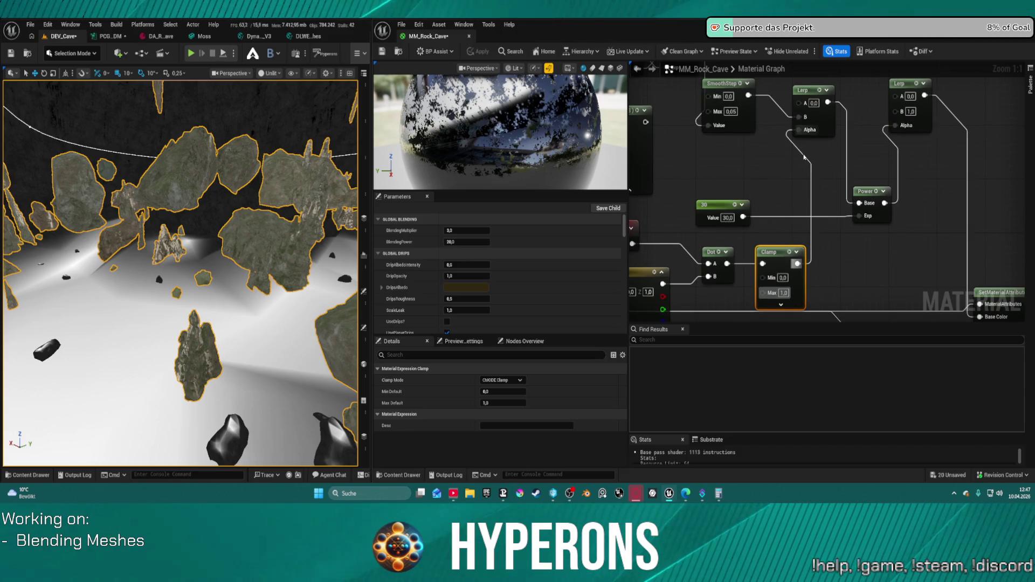
- Disconnect the Clamp from the first Lerp's Alpha, set Alpha to 1, and apply the material
{"action": "left_click", "coordinate": [803, 156]}
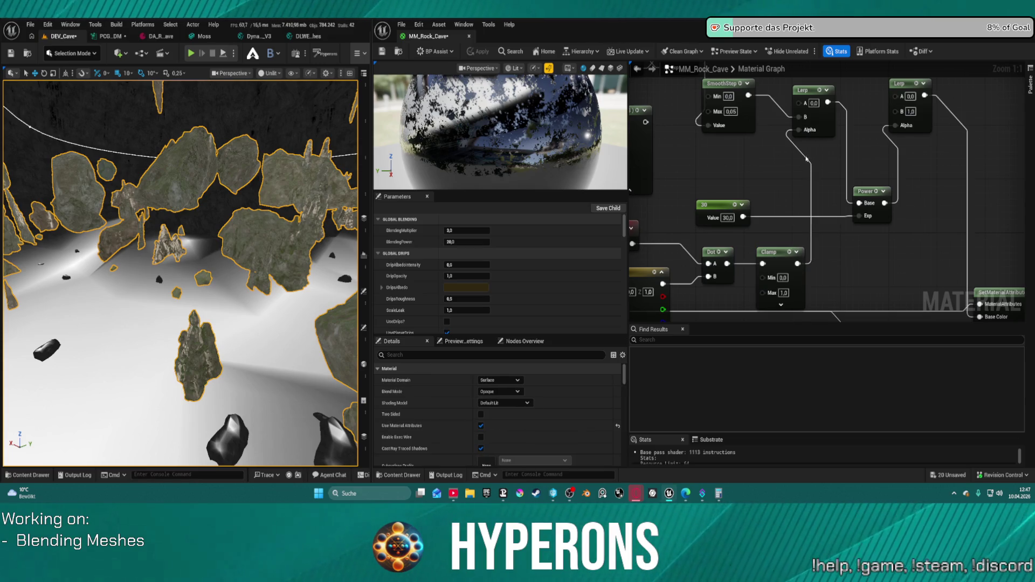
{"action": "left_click", "coordinate": [804, 159], "text": "alt"}
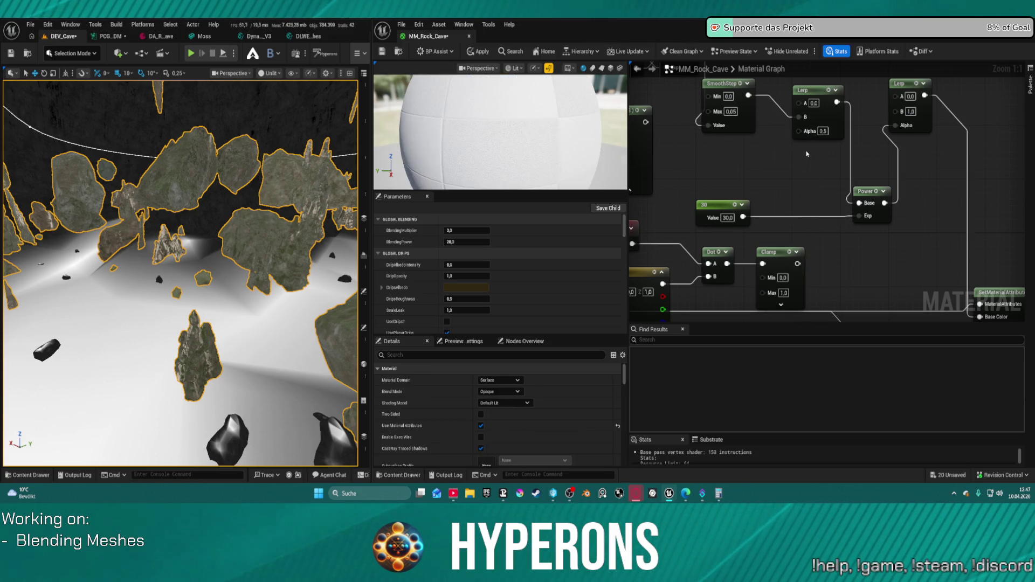
{"action": "type", "text": "1"}
{"action": "key", "text": "Return"}
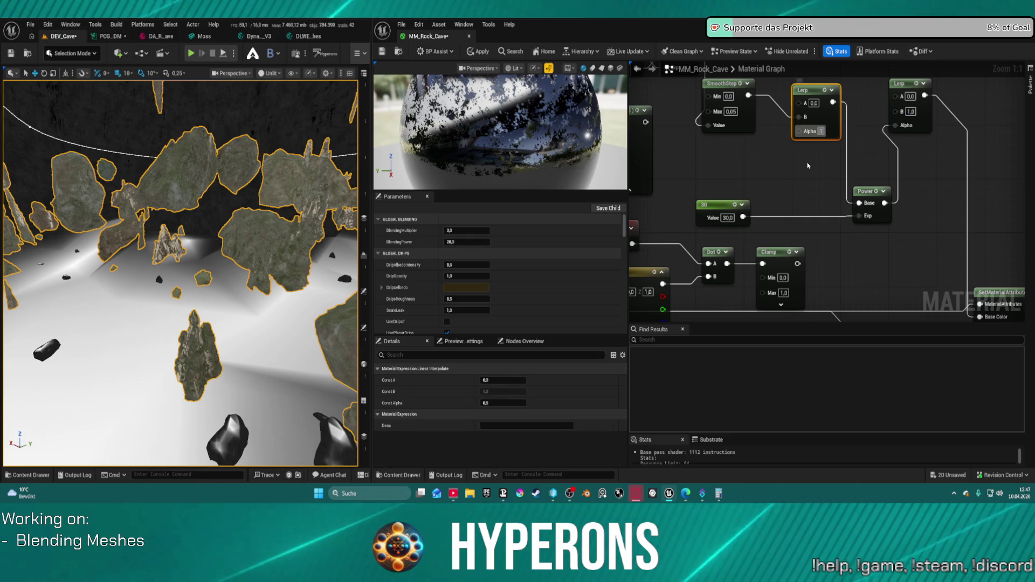
{"action": "left_click", "coordinate": [479, 51]}
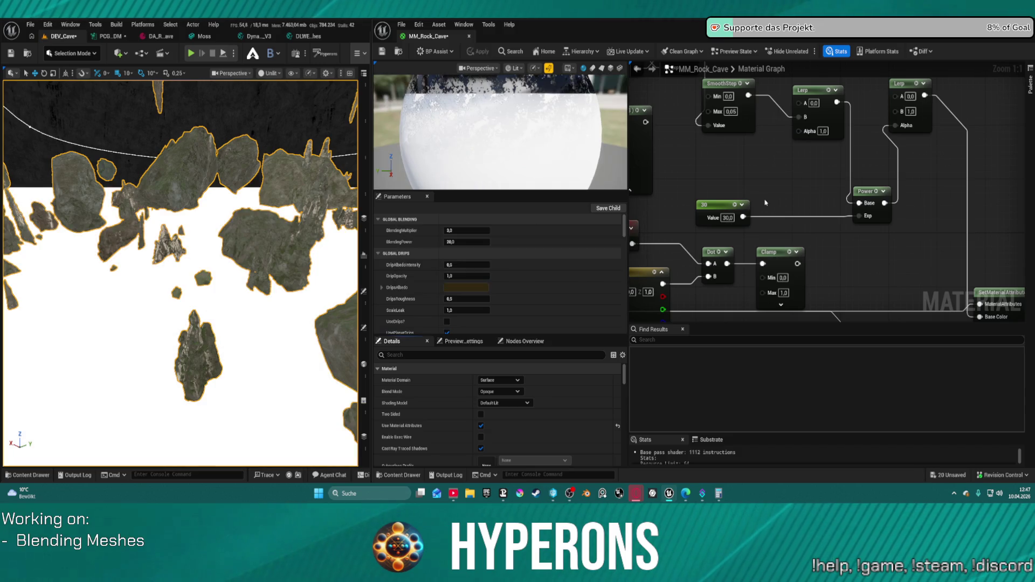
- Wire SmoothStep into the first Lerp's Alpha and the Clamp into its B, then save
{"action": "mouse_move", "coordinate": [738, 198]}
{"action": "left_mouse_down"}
{"action": "mouse_move", "coordinate": [809, 201]}
{"action": "mouse_move", "coordinate": [824, 224]}
{"action": "mouse_move", "coordinate": [791, 190]}
{"action": "mouse_move", "coordinate": [813, 183]}
{"action": "mouse_move", "coordinate": [747, 185]}
{"action": "mouse_move", "coordinate": [755, 181]}
{"action": "left_mouse_up"}
{"action": "mouse_move", "coordinate": [742, 110]}
{"action": "left_mouse_down"}
{"action": "mouse_move", "coordinate": [809, 143]}
{"action": "mouse_move", "coordinate": [792, 145]}
{"action": "left_mouse_up"}
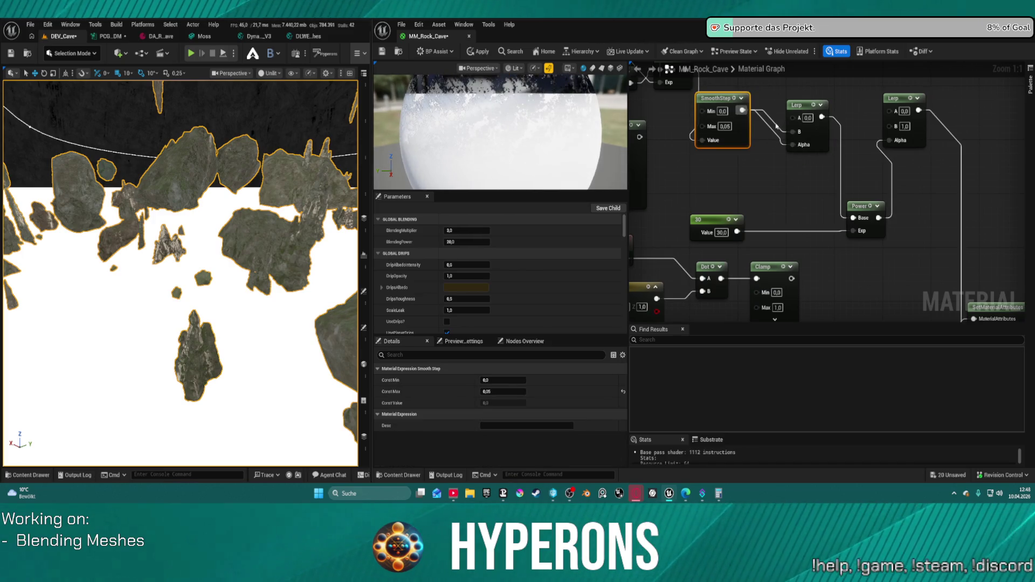
{"action": "left_click_drag", "start_coordinate": [791, 278], "coordinate": [792, 132]}
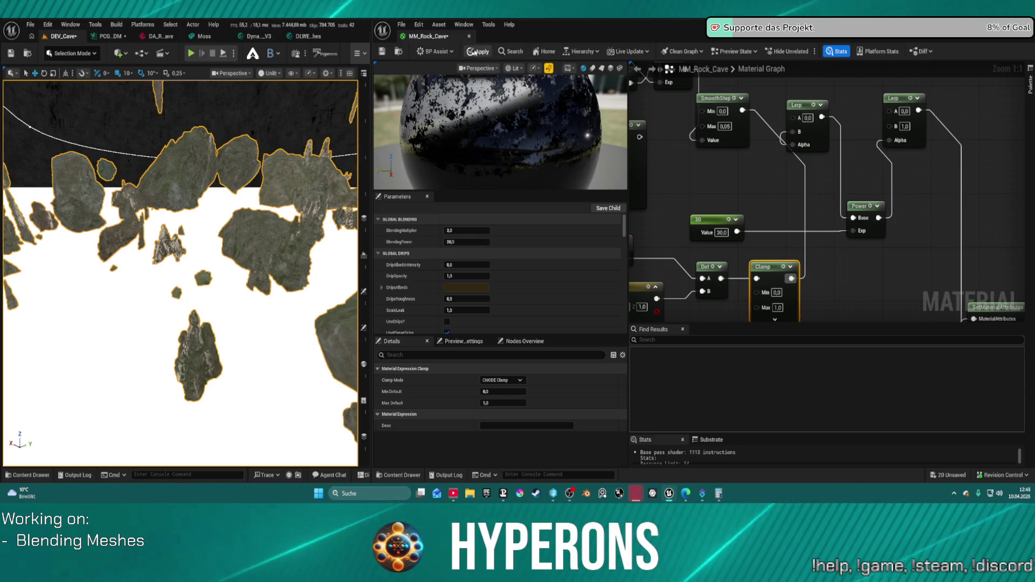
{"action": "key", "text": "ctrl+s"}
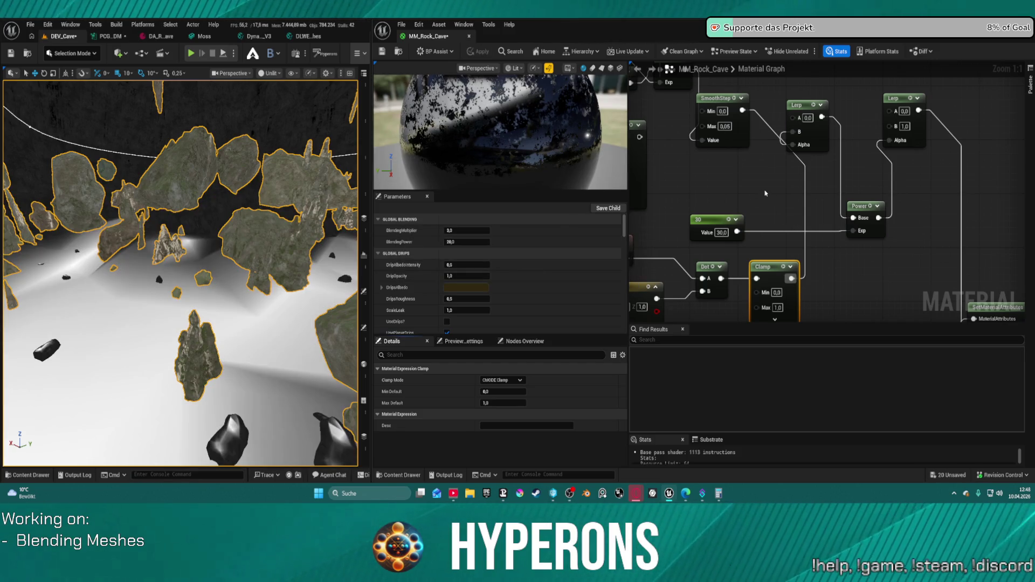
{"action": "mouse_move", "coordinate": [335, 308]}
{"action": "left_mouse_down"}
{"action": "mouse_move", "coordinate": [297, 274]}
{"action": "mouse_move", "coordinate": [296, 208]}
{"action": "left_mouse_up"}
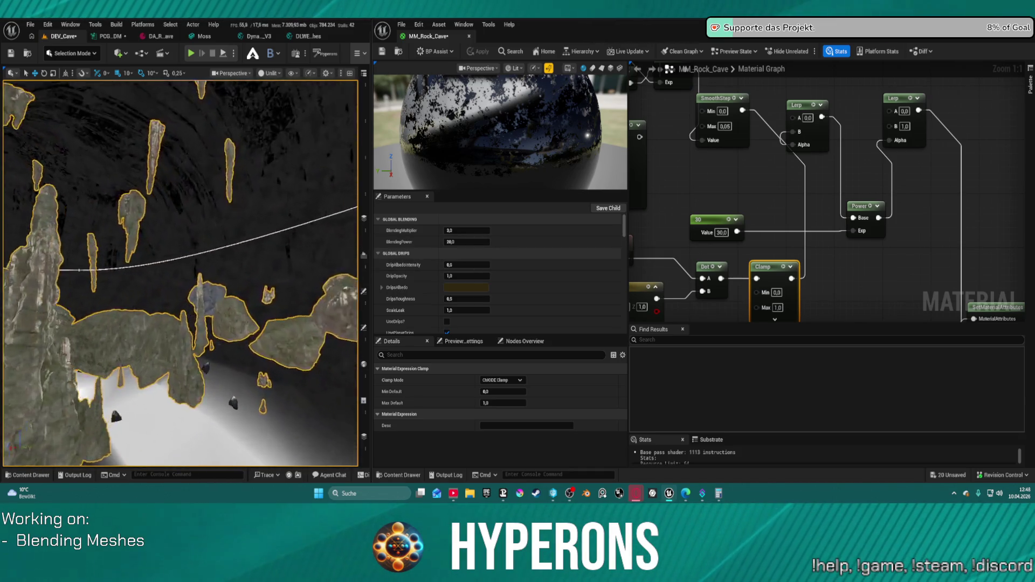
{"action": "left_click_drag", "start_coordinate": [296, 207], "coordinate": [297, 176]}
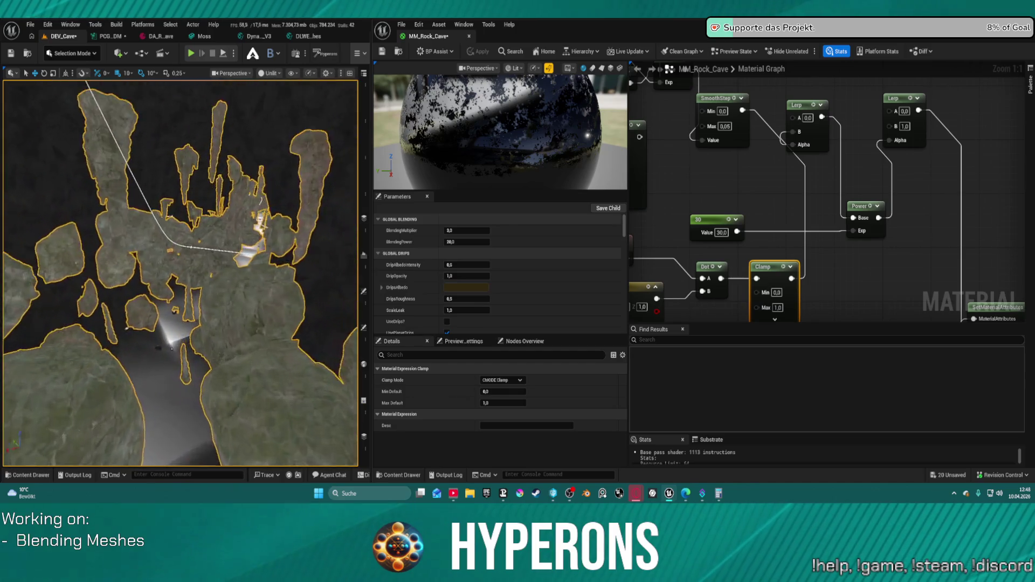
{"action": "left_click_drag", "start_coordinate": [296, 176], "coordinate": [297, 135]}
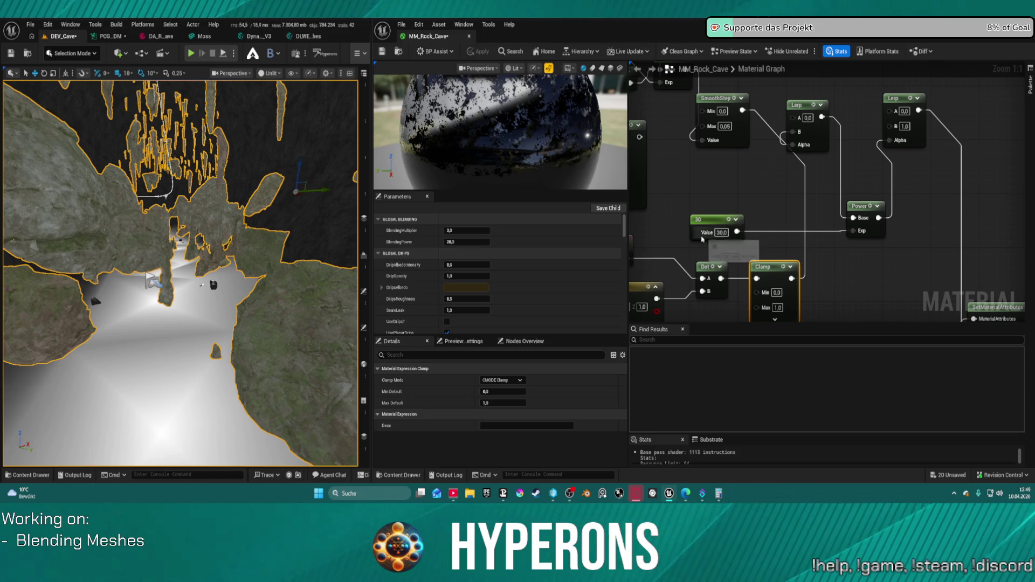
{"action": "mouse_move", "coordinate": [740, 193]}
{"action": "left_mouse_down"}
{"action": "mouse_move", "coordinate": [859, 198]}
{"action": "mouse_move", "coordinate": [881, 145]}
{"action": "mouse_move", "coordinate": [695, 194]}
{"action": "mouse_move", "coordinate": [706, 246]}
{"action": "mouse_move", "coordinate": [747, 250]}
{"action": "mouse_move", "coordinate": [765, 194]}
{"action": "mouse_move", "coordinate": [784, 220]}
{"action": "left_mouse_up"}
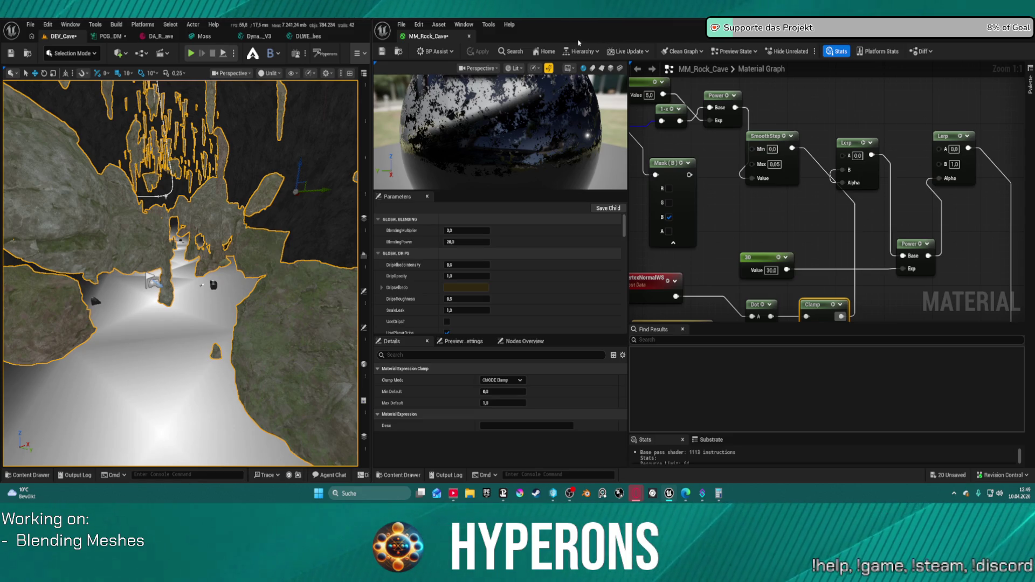
{"action": "mouse_move", "coordinate": [307, 171]}
{"action": "left_mouse_down"}
{"action": "mouse_move", "coordinate": [289, 180]}
{"action": "mouse_move", "coordinate": [299, 181]}
{"action": "left_mouse_up"}
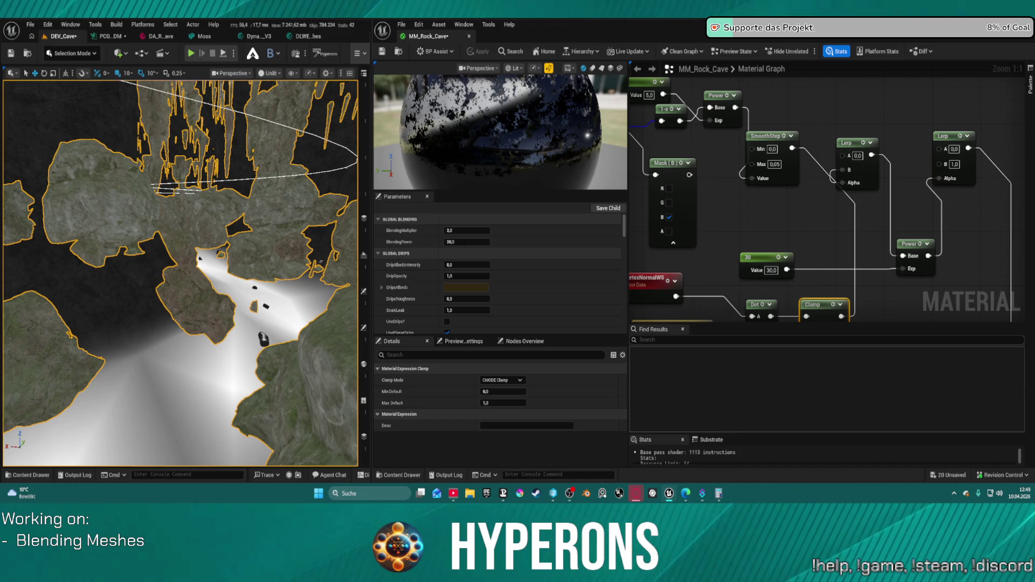
{"action": "mouse_move", "coordinate": [748, 216]}
{"action": "left_mouse_down"}
{"action": "mouse_move", "coordinate": [846, 43]}
{"action": "mouse_move", "coordinate": [889, 160]}
{"action": "mouse_move", "coordinate": [848, 146]}
{"action": "left_mouse_up"}
{"action": "left_click", "coordinate": [726, 209]}
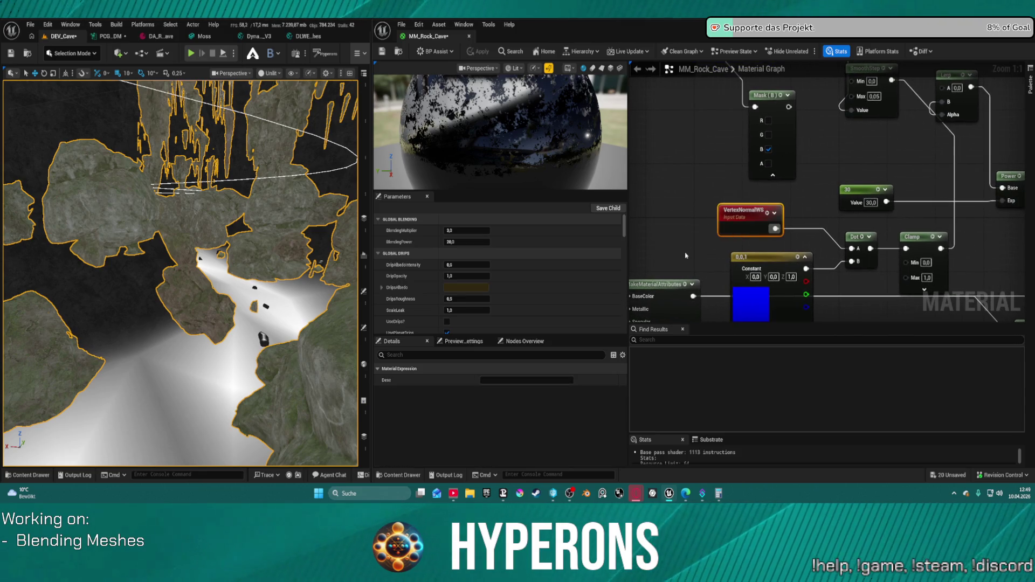
- Set the world position node to Absolute World Position (Excluding Material Shader Offsets) and apply
{"action": "left_click_drag", "start_coordinate": [727, 209], "coordinate": [789, 301]}
{"action": "left_click", "coordinate": [700, 128]}
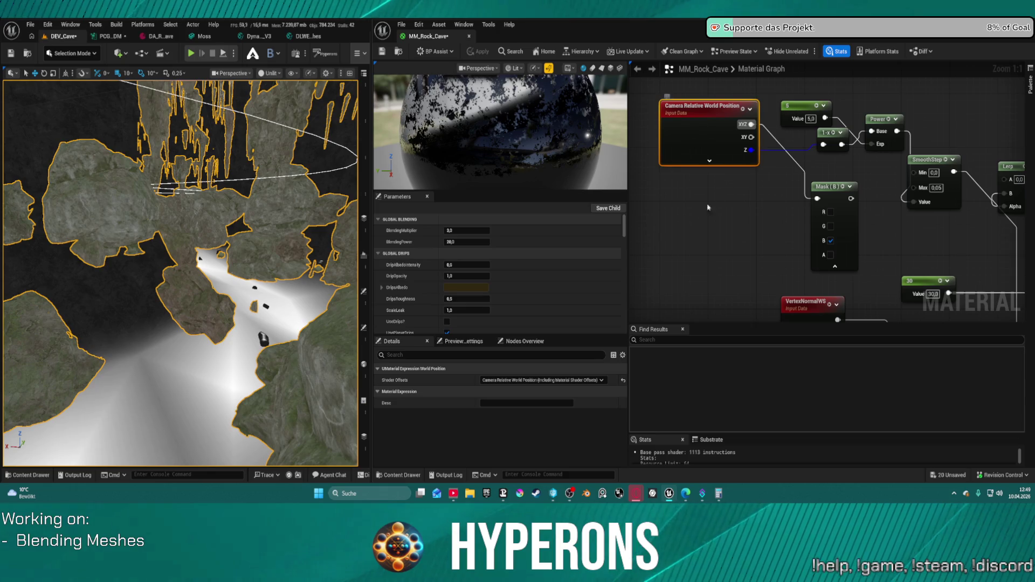
{"action": "left_click", "coordinate": [560, 380]}
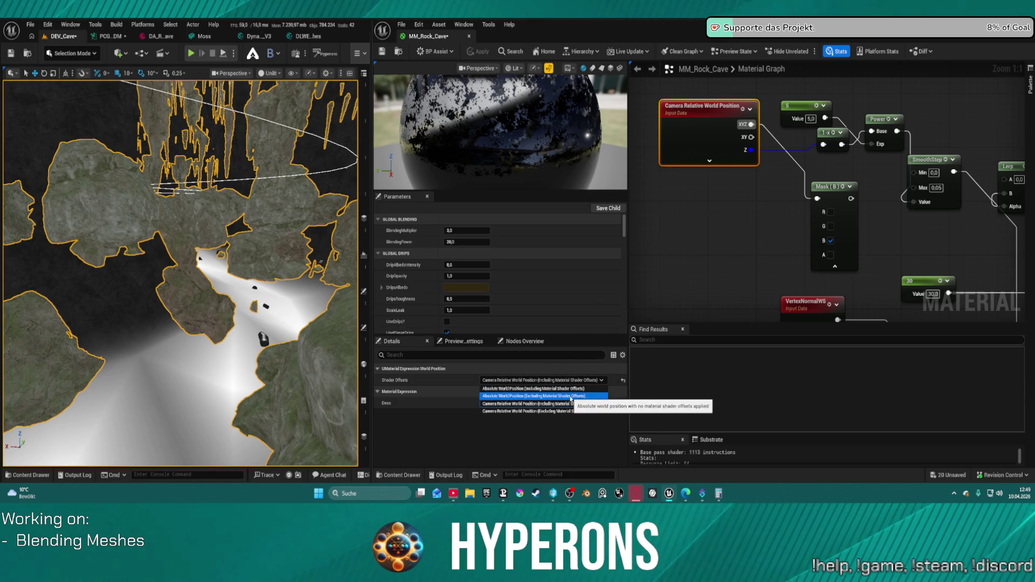
{"action": "left_click", "coordinate": [570, 397]}
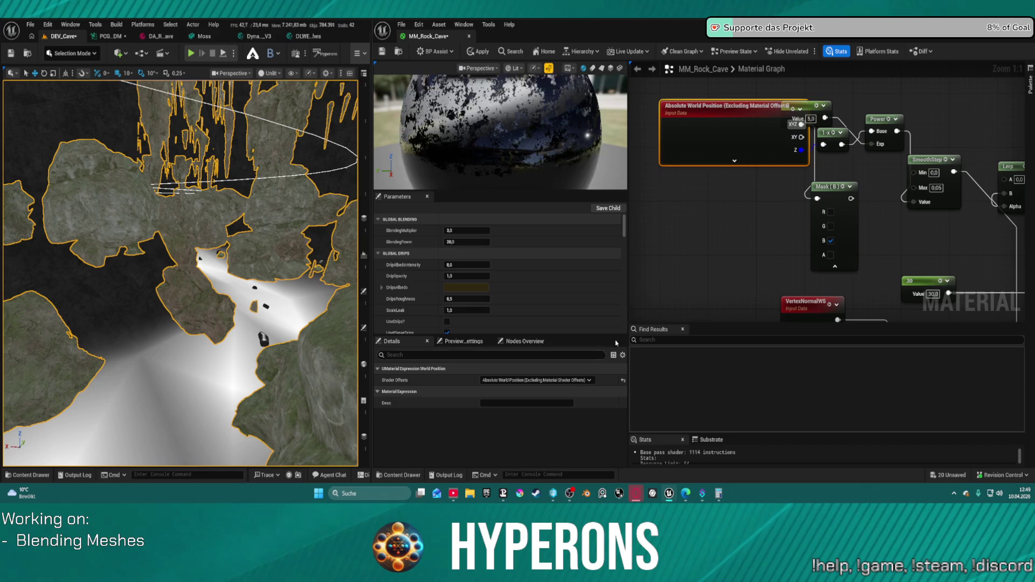
{"action": "left_click", "coordinate": [478, 51]}
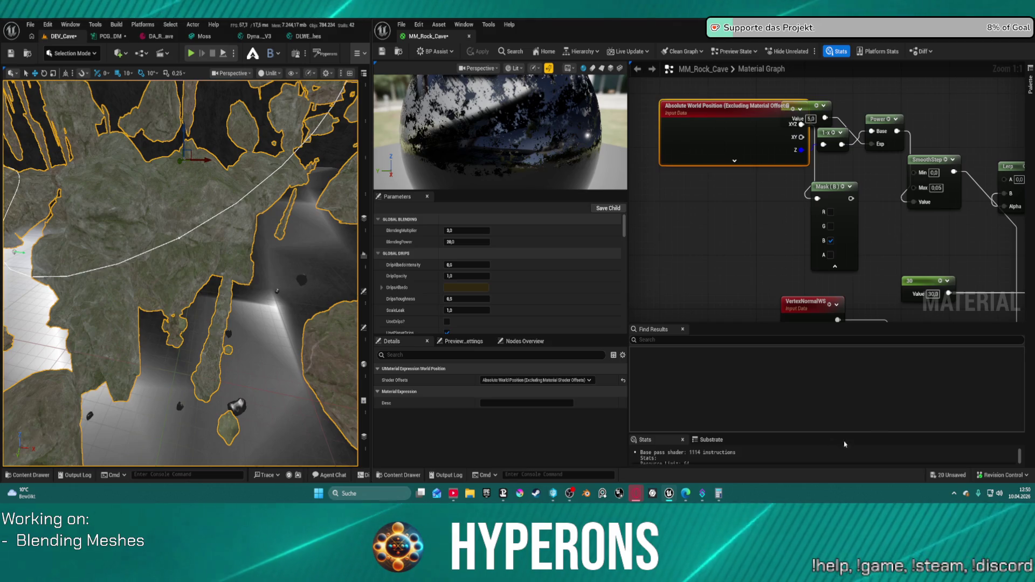
- Edit the normal-mask Clamp node's Min value
{"action": "mouse_move", "coordinate": [885, 265]}
{"action": "left_mouse_down"}
{"action": "mouse_move", "coordinate": [822, 178]}
{"action": "mouse_move", "coordinate": [817, 146]}
{"action": "left_mouse_up"}
{"action": "left_click", "coordinate": [920, 236]}
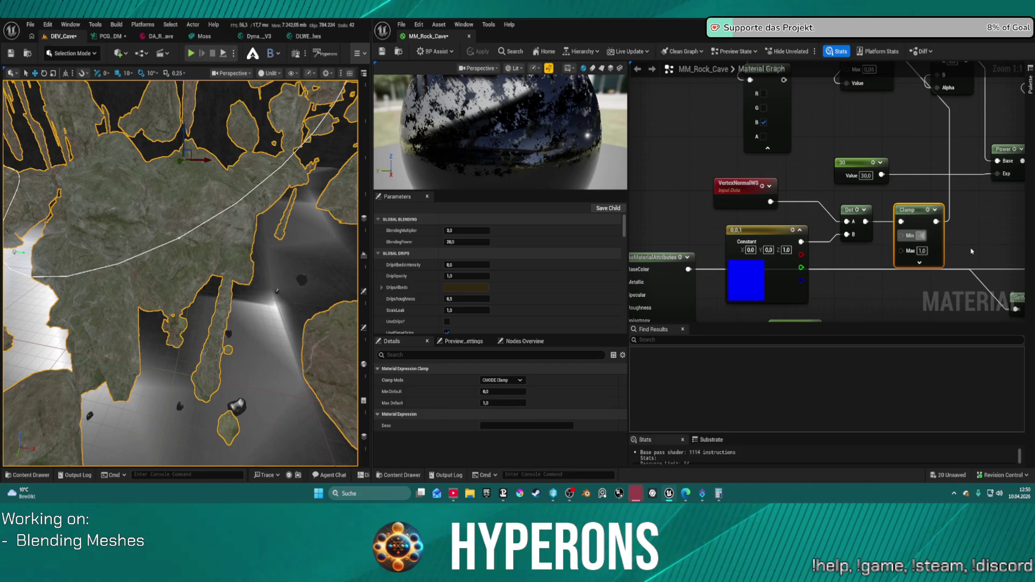
{"action": "key", "text": "Return"}
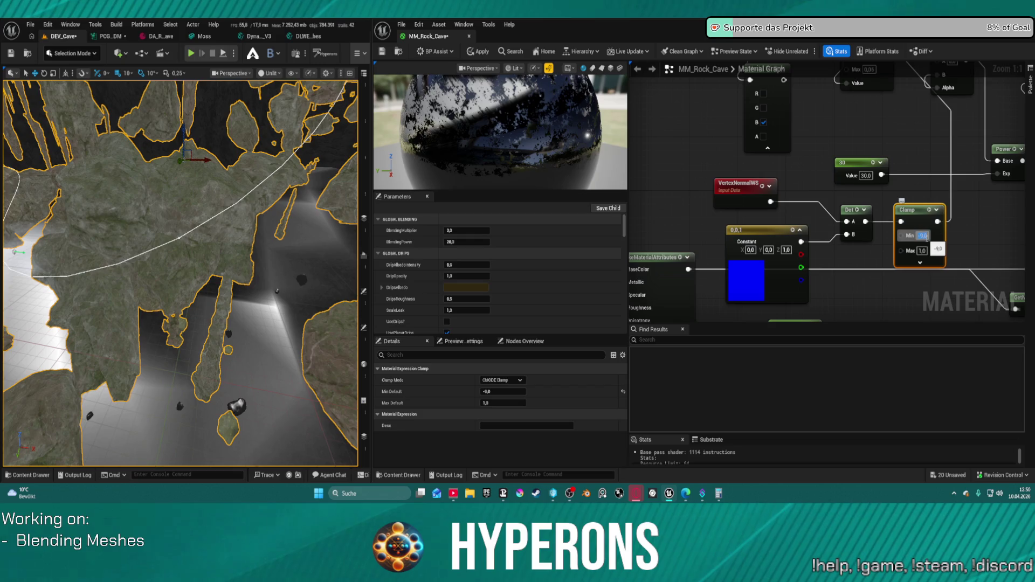
- Commit a Clamp Min of 0.9, apply, and inspect the cave floor in the viewport
{"action": "key", "text": "Return"}
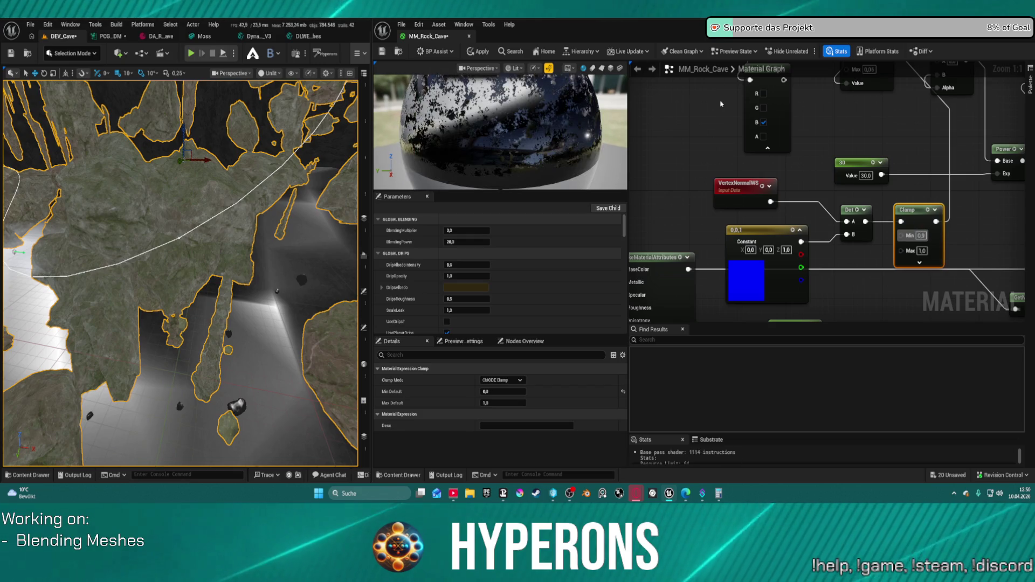
{"action": "left_click", "coordinate": [479, 51]}
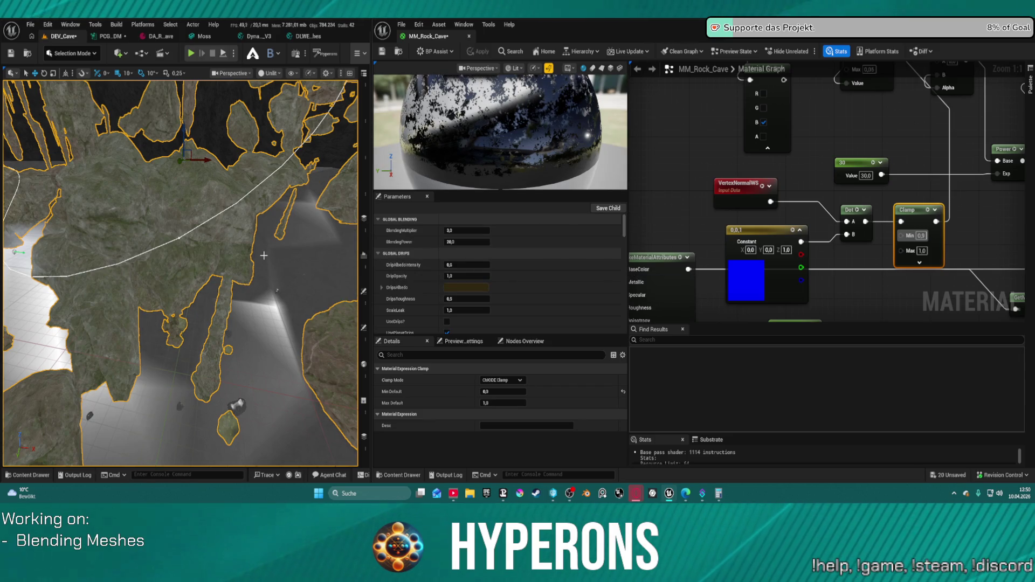
{"action": "mouse_move", "coordinate": [277, 291]}
{"action": "left_mouse_down"}
{"action": "mouse_move", "coordinate": [259, 310]}
{"action": "mouse_move", "coordinate": [284, 226]}
{"action": "left_mouse_up"}
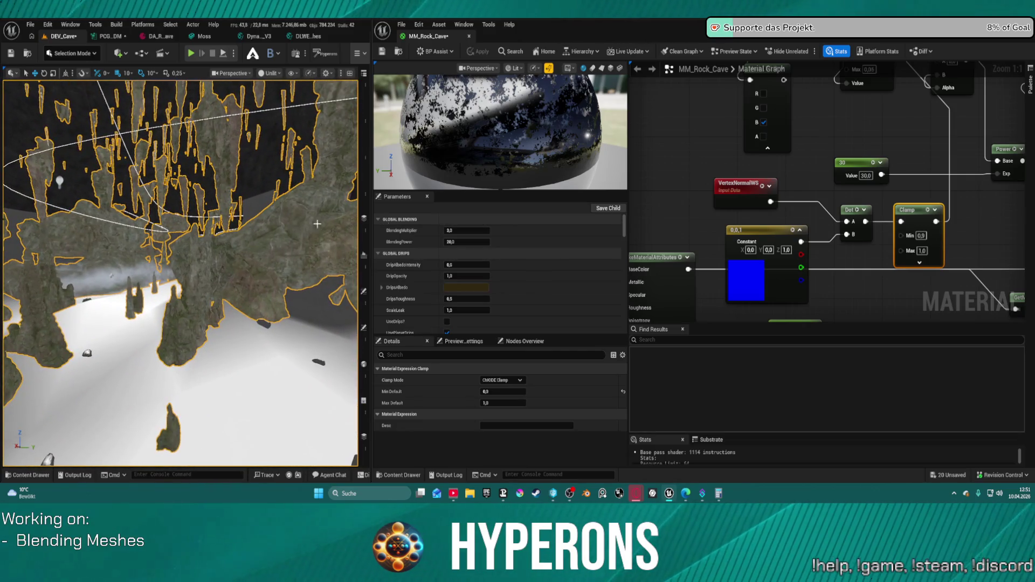
{"action": "left_click_drag", "start_coordinate": [760, 230], "coordinate": [747, 217]}
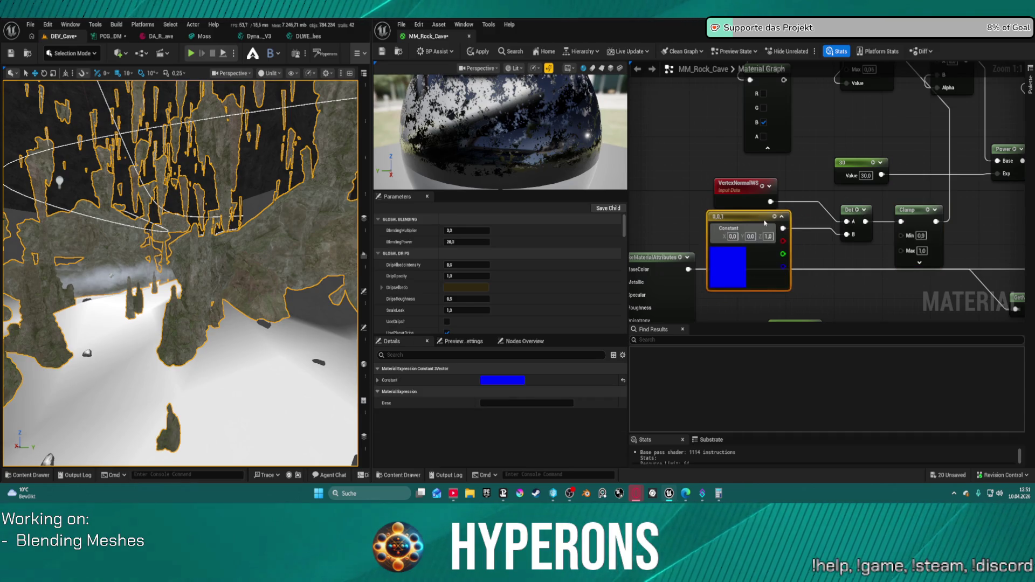
- Wire the first Lerp into the second Lerp's Alpha and Dot through Power into Clamp, then apply
{"action": "left_click", "coordinate": [844, 213]}
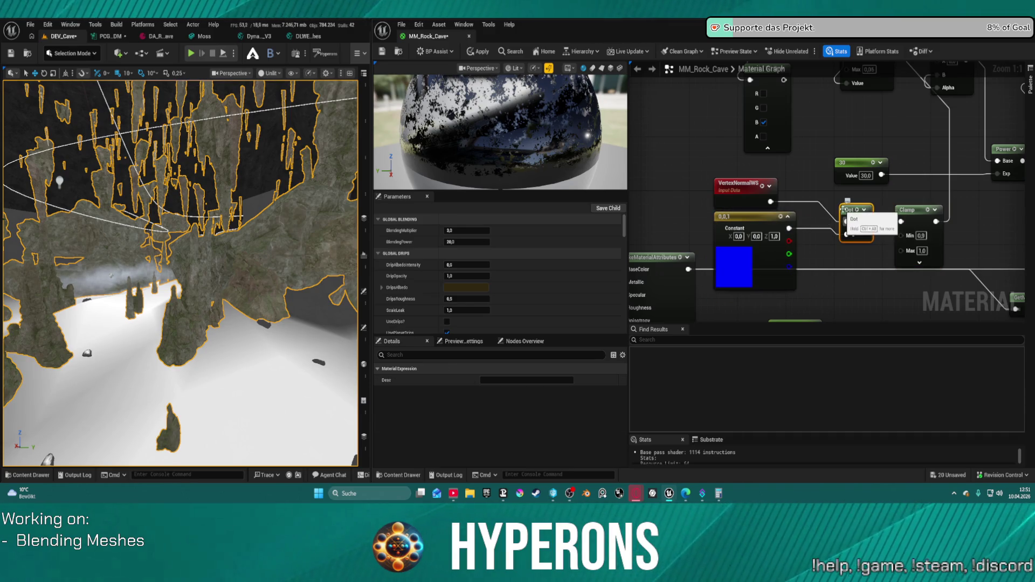
{"action": "mouse_move", "coordinate": [899, 193]}
{"action": "left_mouse_down"}
{"action": "mouse_move", "coordinate": [714, 203]}
{"action": "mouse_move", "coordinate": [781, 211]}
{"action": "left_mouse_up"}
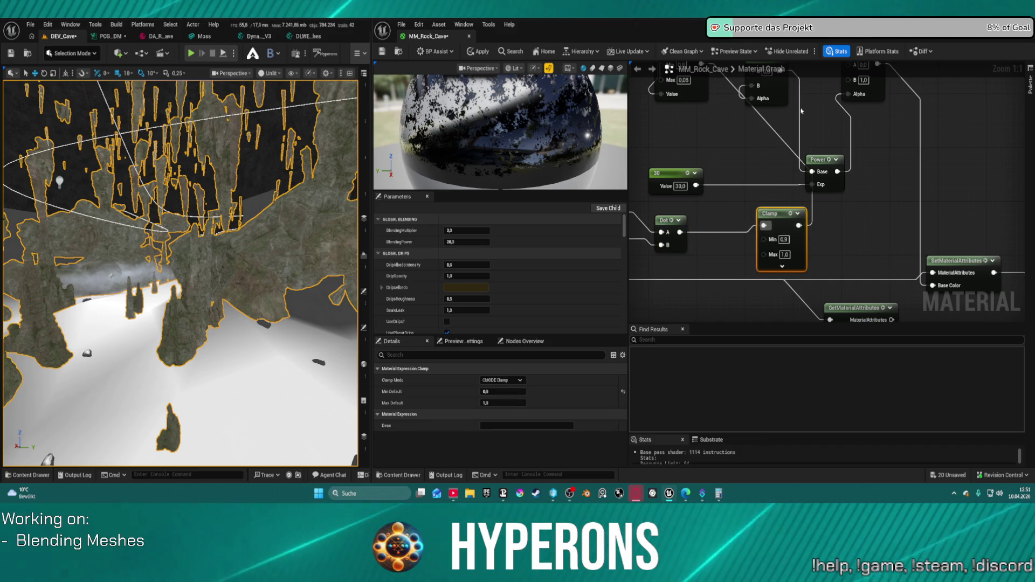
{"action": "left_click_drag", "start_coordinate": [814, 160], "coordinate": [775, 238]}
{"action": "left_click", "coordinate": [723, 137]}
{"action": "mouse_move", "coordinate": [743, 149]}
{"action": "left_mouse_down"}
{"action": "mouse_move", "coordinate": [820, 183]}
{"action": "mouse_move", "coordinate": [811, 172]}
{"action": "left_mouse_up"}
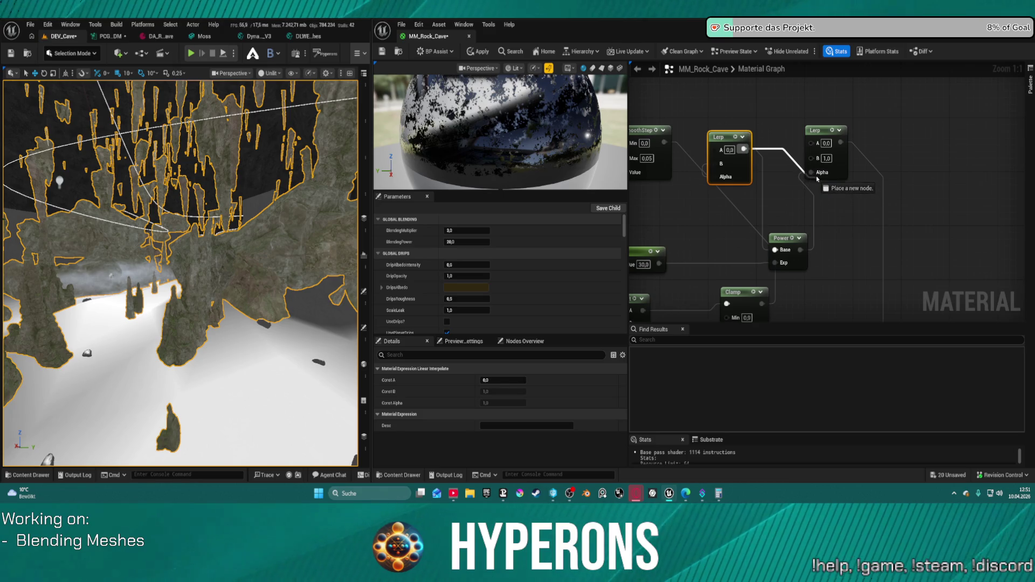
{"action": "mouse_move", "coordinate": [781, 238]}
{"action": "left_mouse_down"}
{"action": "mouse_move", "coordinate": [747, 238]}
{"action": "mouse_move", "coordinate": [671, 297]}
{"action": "mouse_move", "coordinate": [708, 271]}
{"action": "left_mouse_up"}
{"action": "left_click", "coordinate": [637, 279]}
{"action": "left_click_drag", "start_coordinate": [650, 291], "coordinate": [737, 282]}
{"action": "left_click", "coordinate": [696, 266]}
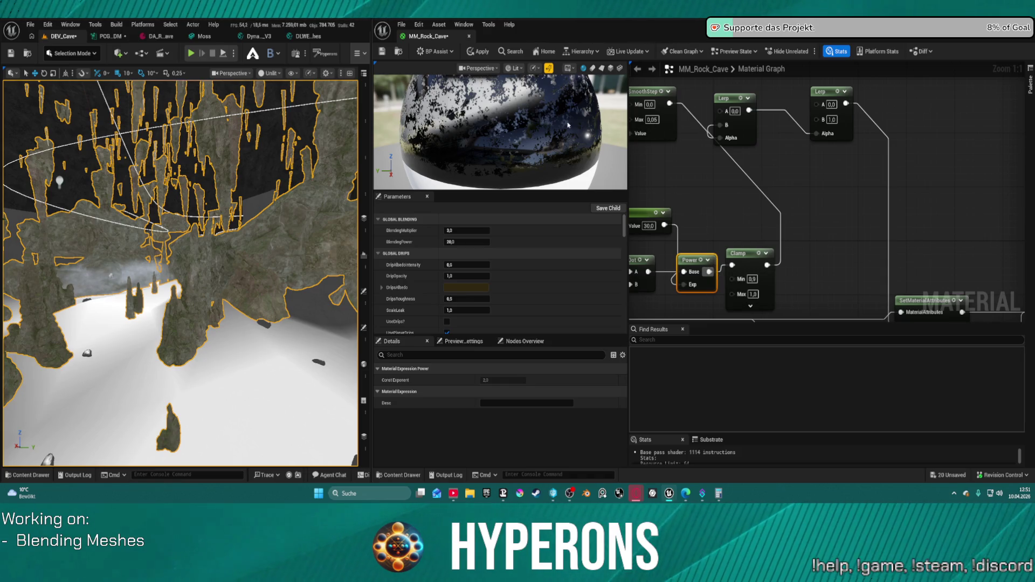
{"action": "left_click", "coordinate": [479, 51]}
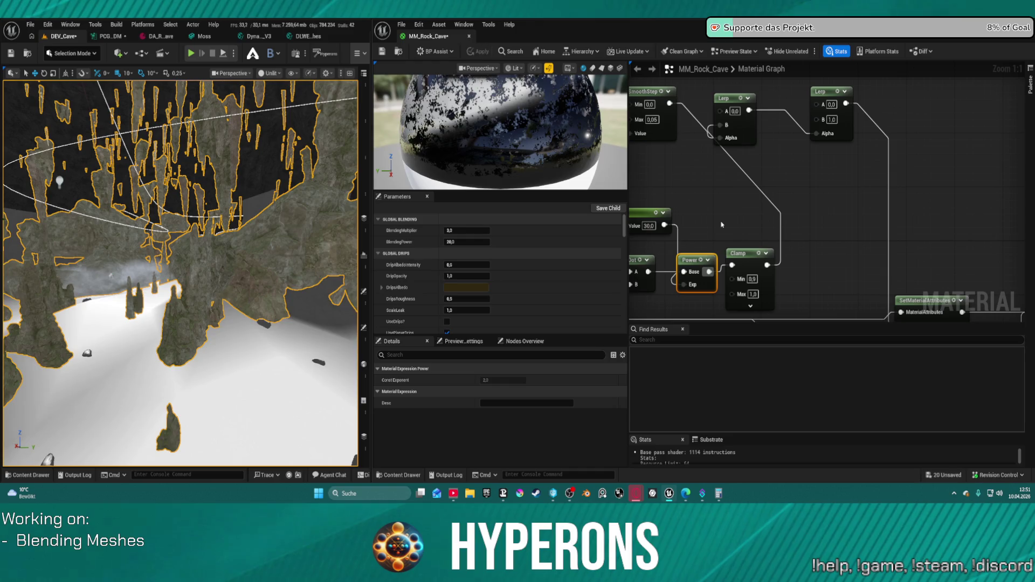
- Rearrange SmoothStep and the first Lerp, feed SmoothStep into Lerp Alpha, and route Dot straight into Clamp
{"action": "left_click_drag", "start_coordinate": [636, 216], "coordinate": [727, 220]}
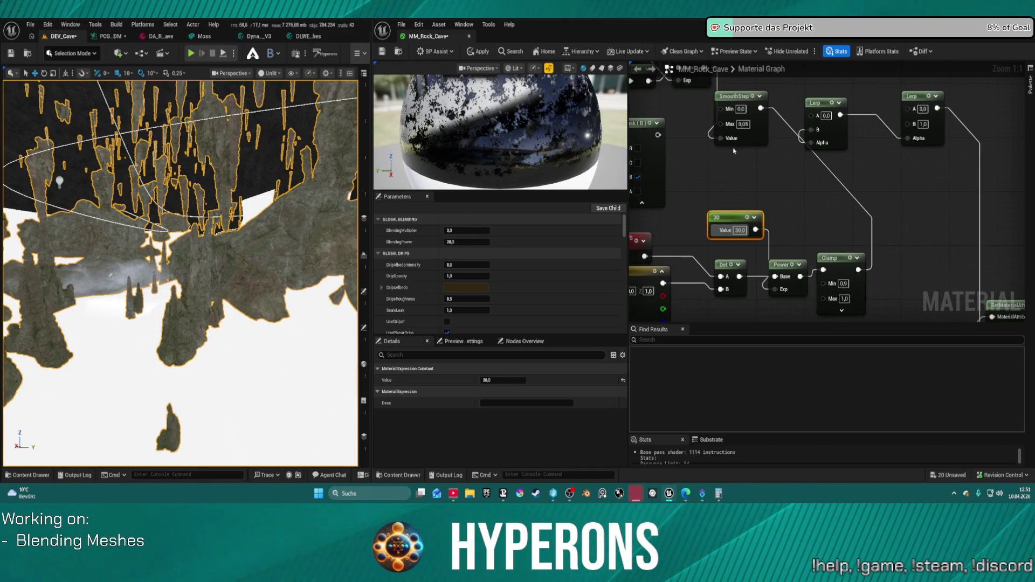
{"action": "left_click_drag", "start_coordinate": [736, 96], "coordinate": [747, 109]}
{"action": "mouse_move", "coordinate": [840, 144]}
{"action": "left_mouse_down"}
{"action": "mouse_move", "coordinate": [866, 113]}
{"action": "mouse_move", "coordinate": [867, 124]}
{"action": "left_mouse_up"}
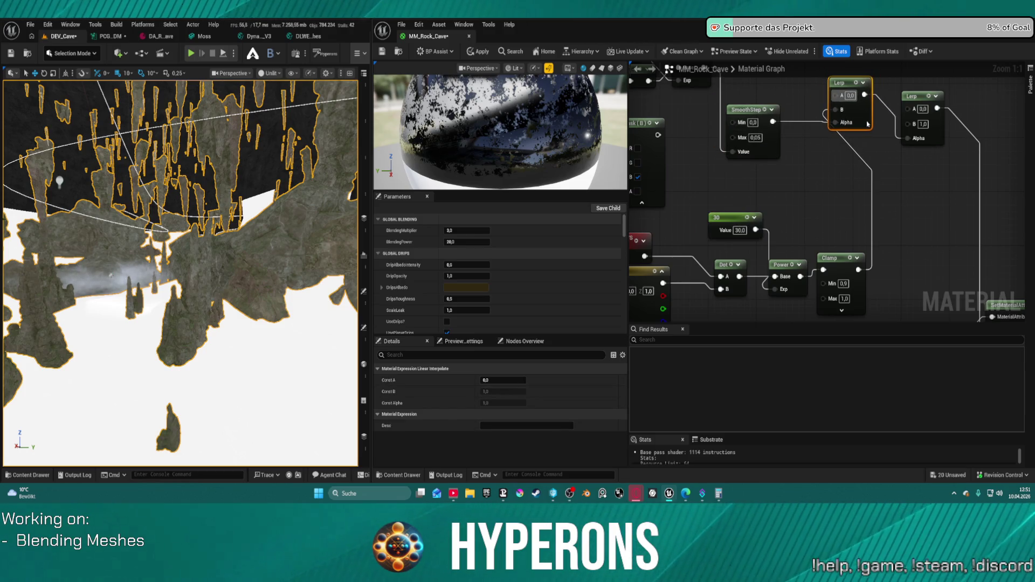
{"action": "mouse_move", "coordinate": [769, 124]}
{"action": "left_mouse_down"}
{"action": "mouse_move", "coordinate": [852, 119]}
{"action": "mouse_move", "coordinate": [838, 118]}
{"action": "mouse_move", "coordinate": [859, 270]}
{"action": "mouse_move", "coordinate": [823, 269]}
{"action": "left_mouse_up"}
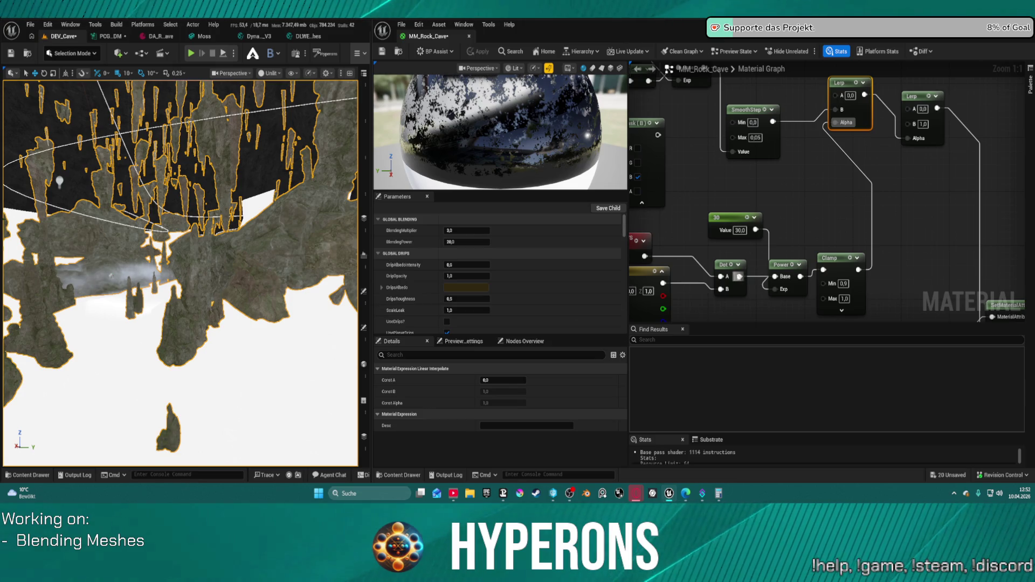
{"action": "mouse_move", "coordinate": [738, 276]}
{"action": "left_mouse_down"}
{"action": "mouse_move", "coordinate": [830, 272]}
{"action": "mouse_move", "coordinate": [781, 263]}
{"action": "mouse_move", "coordinate": [786, 224]}
{"action": "left_mouse_up"}
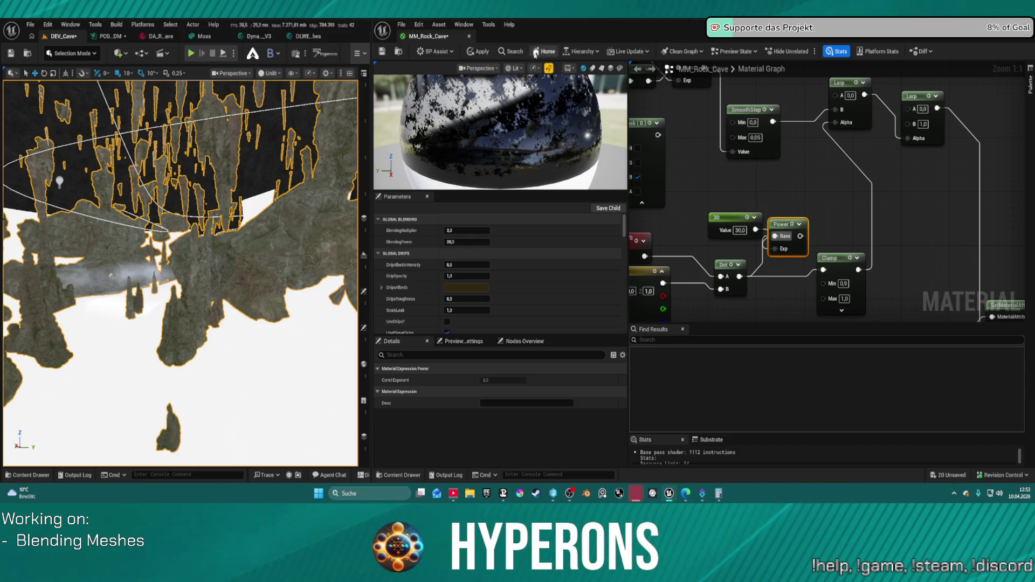
- Undo four recent changes (node moves and a wire link) and save the reverted MM_Rock_Cave graph
{"action": "key", "text": "ctrl+s"}
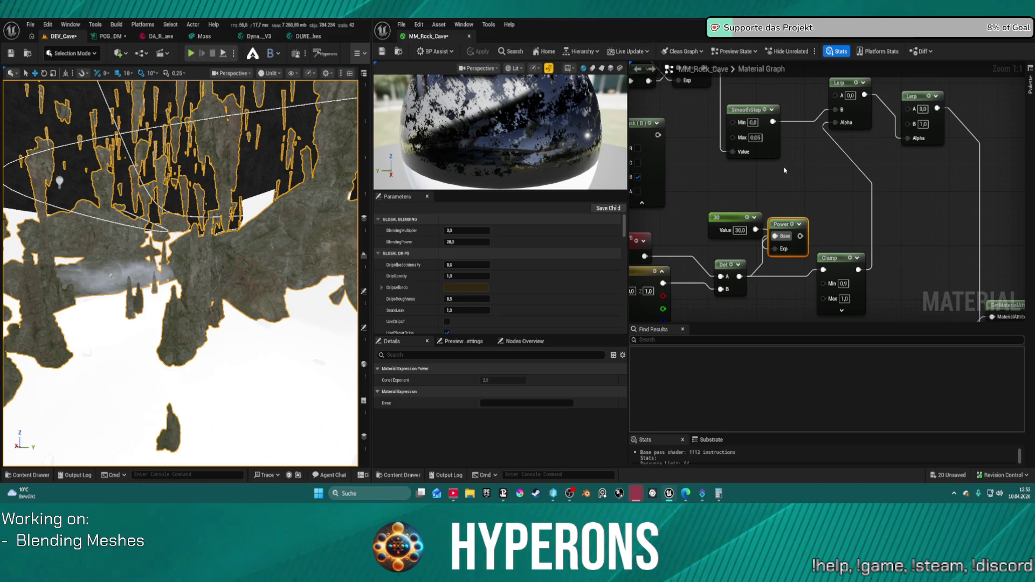
{"action": "mouse_move", "coordinate": [772, 180]}
{"action": "left_mouse_down"}
{"action": "mouse_move", "coordinate": [776, 194]}
{"action": "mouse_move", "coordinate": [701, 215]}
{"action": "mouse_move", "coordinate": [658, 194]}
{"action": "mouse_move", "coordinate": [636, 123]}
{"action": "mouse_move", "coordinate": [676, 203]}
{"action": "left_mouse_up"}
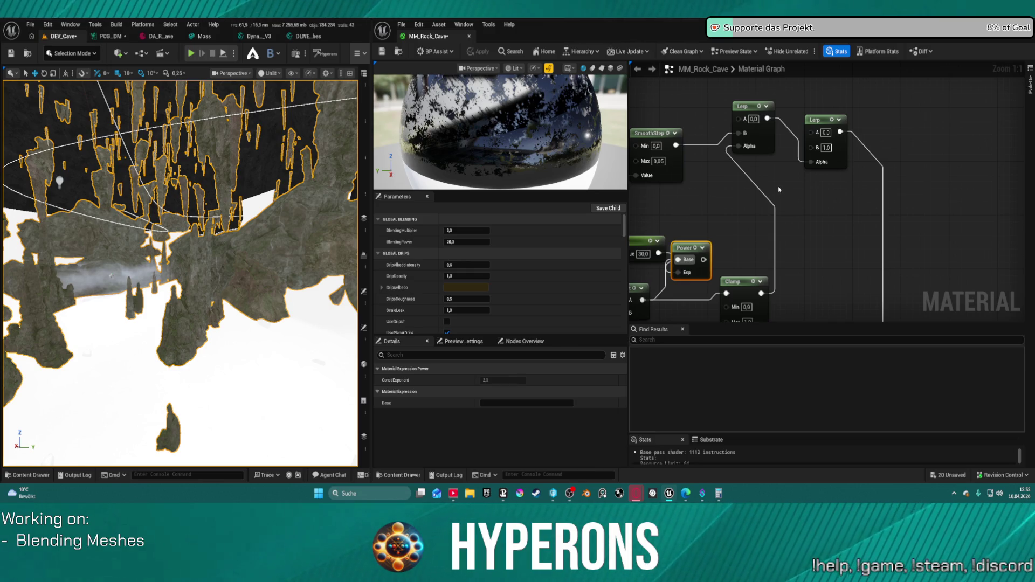
{"action": "left_click", "coordinate": [768, 209]}
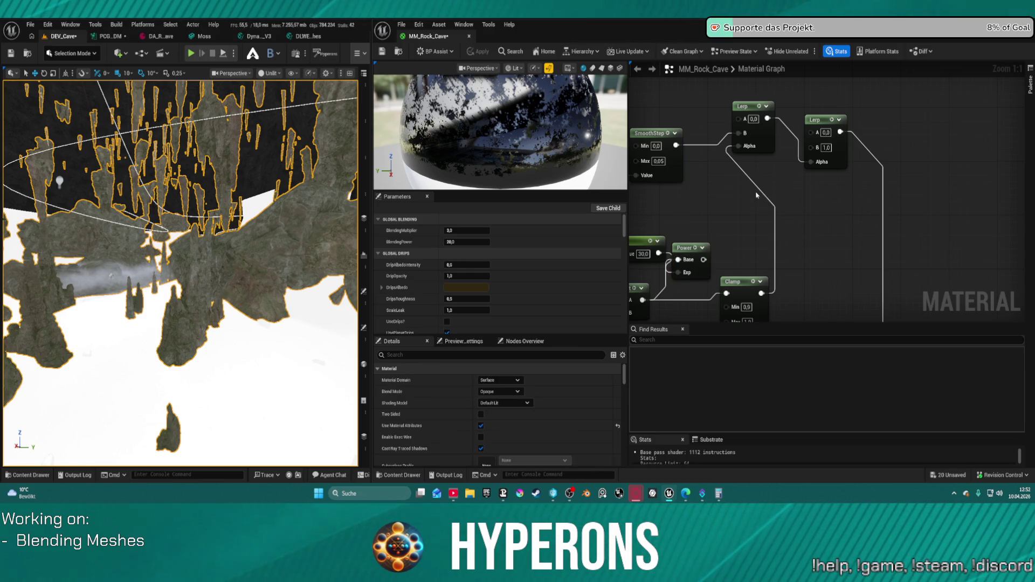
{"action": "key", "text": "ctrl+z"}
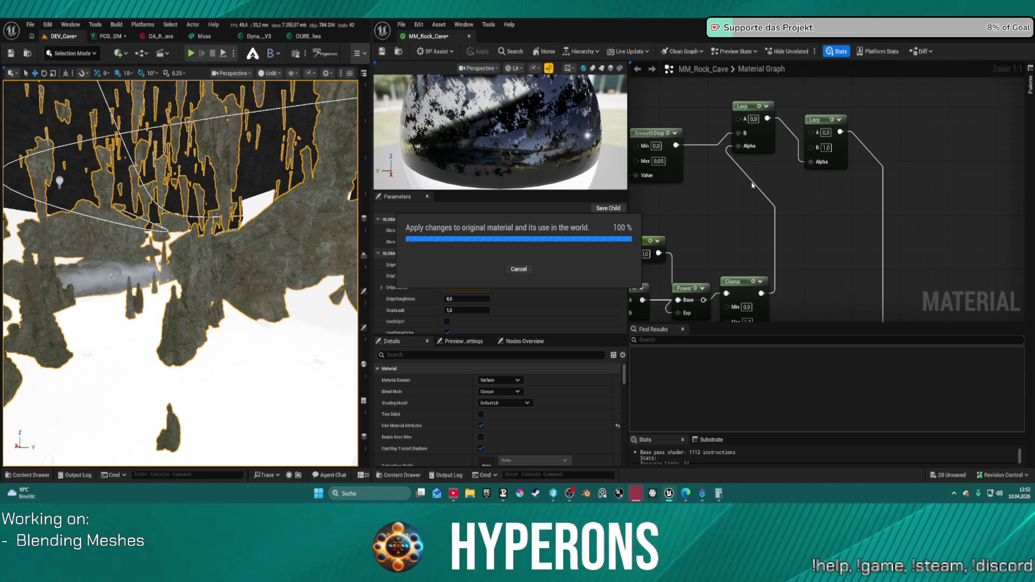
{"action": "key", "text": "ctrl+z"}
{"action": "key", "text": "ctrl+z"}
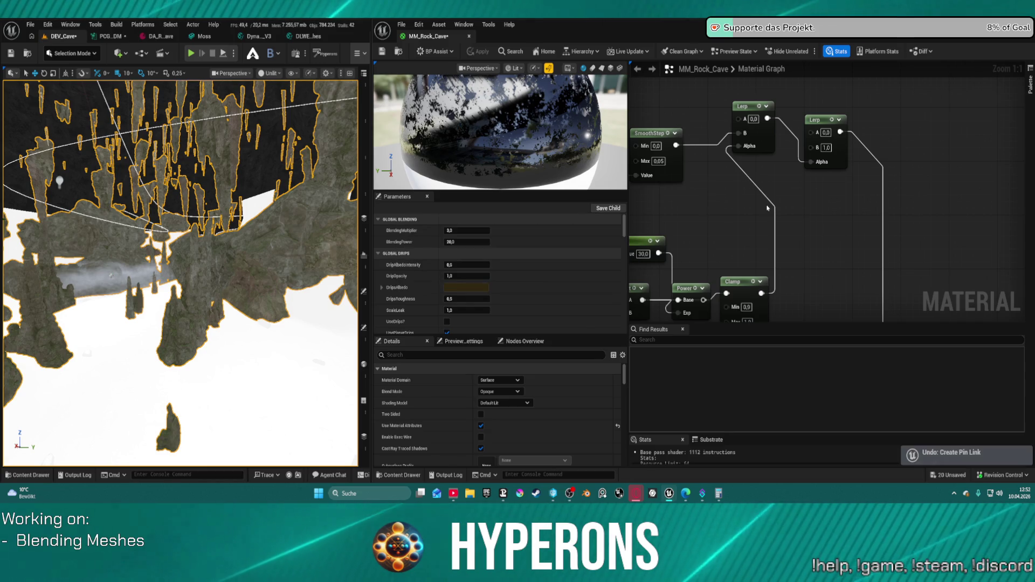
{"action": "key", "text": "ctrl+z"}
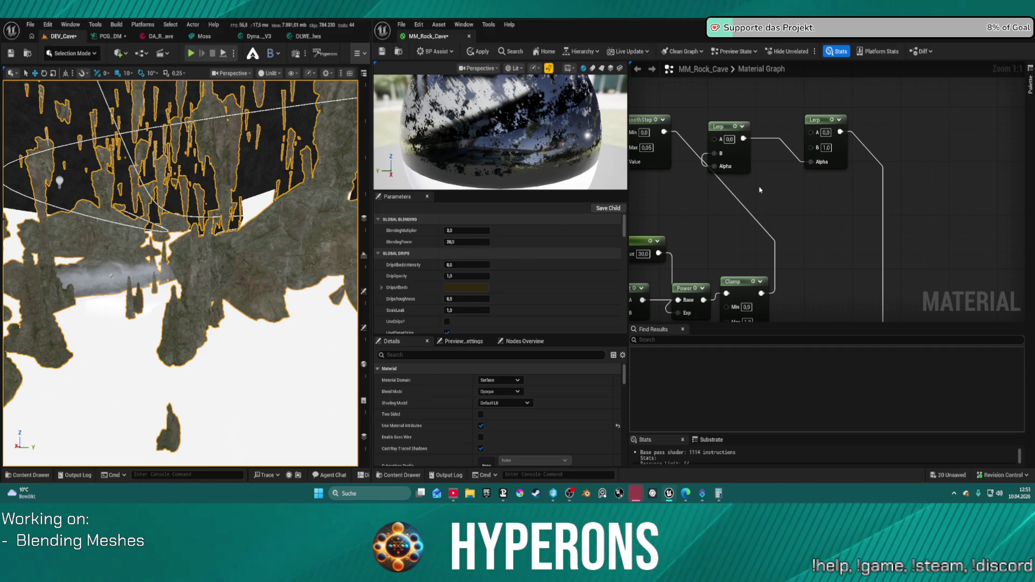
{"action": "key", "text": "ctrl+z"}
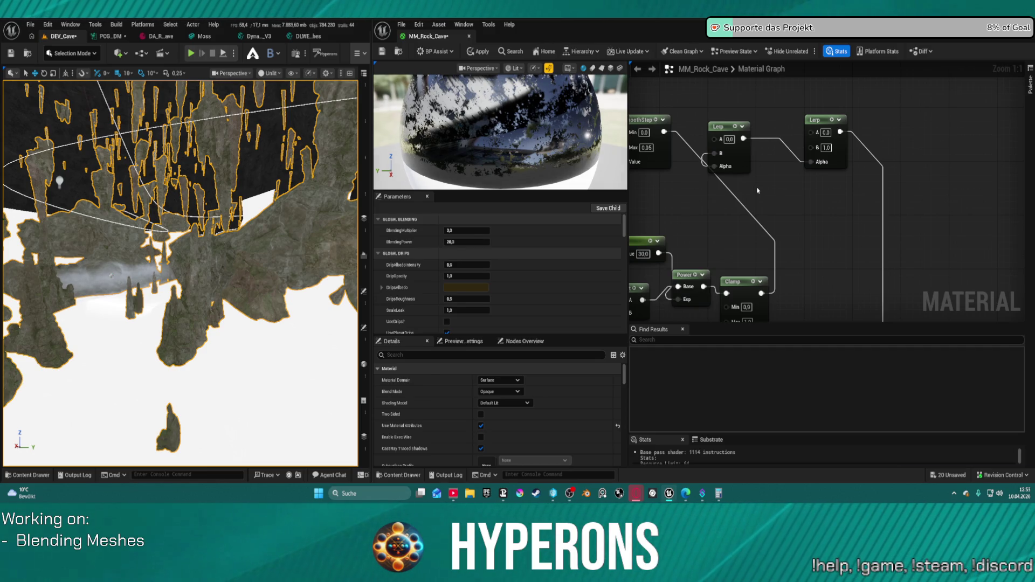
{"action": "key", "text": "ctrl+s"}
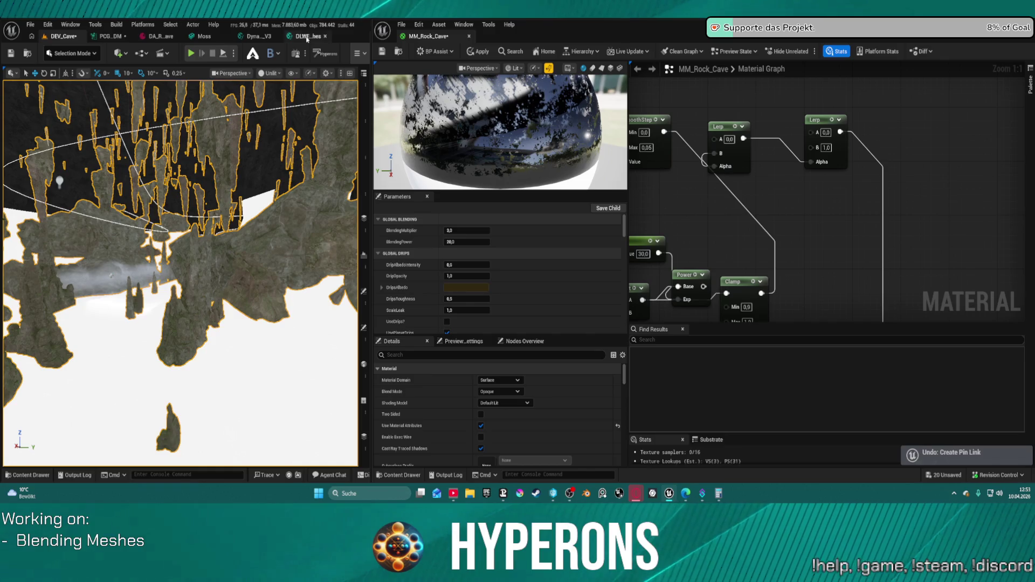
- Show DLWE_Puddles_ForMeshes in a widened left editor and browse its Puddle Distribution nodes
{"action": "left_click", "coordinate": [308, 37]}
{"action": "left_click_drag", "start_coordinate": [366, 258], "coordinate": [757, 259]}
{"action": "left_click", "coordinate": [613, 216]}
{"action": "scroll", "coordinate": [623, 221], "scroll_direction": "up", "scroll_amount": 2}
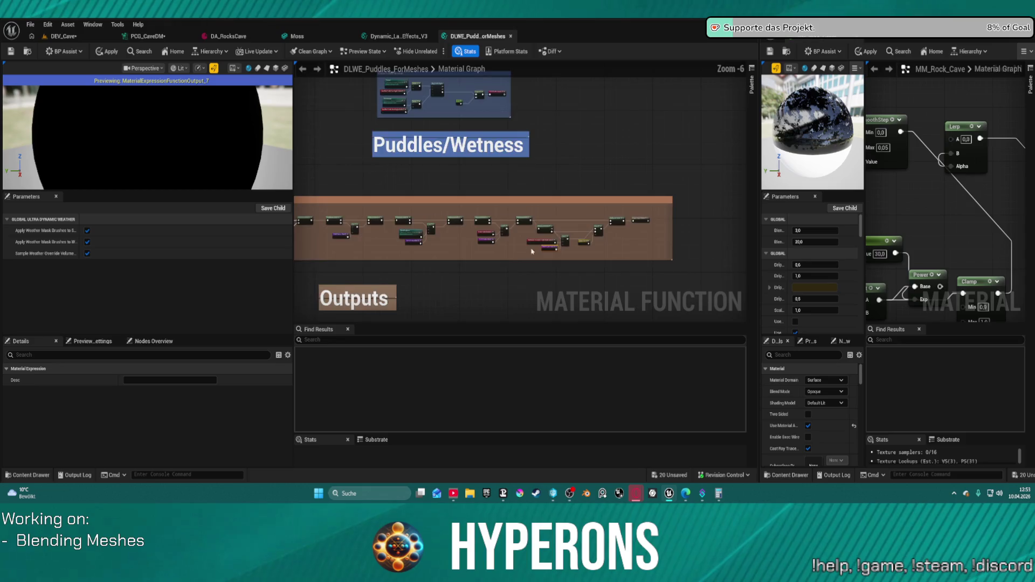
{"action": "scroll", "coordinate": [624, 220], "scroll_direction": "up", "scroll_amount": 1}
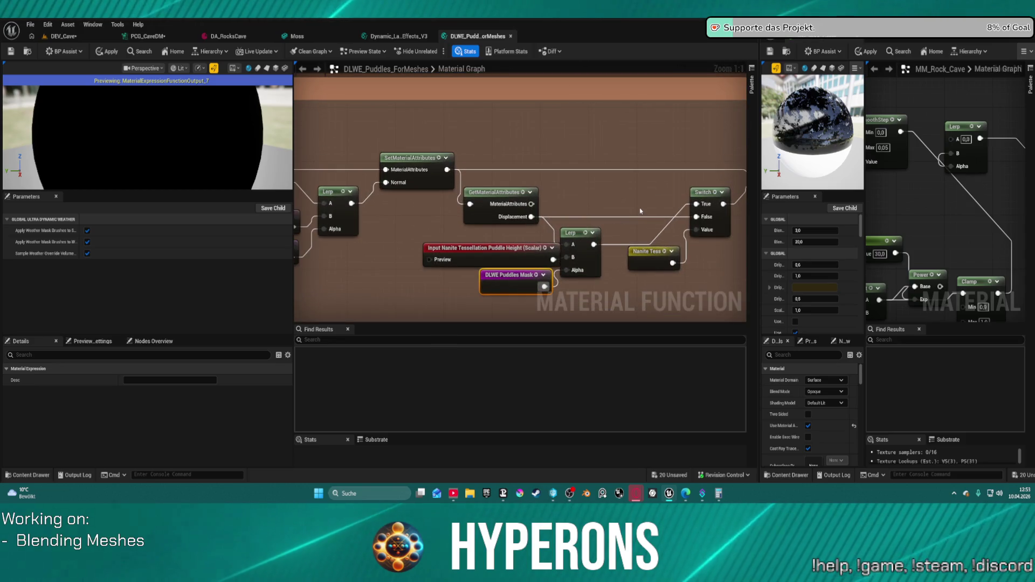
{"action": "mouse_move", "coordinate": [639, 208]}
{"action": "left_mouse_down"}
{"action": "mouse_move", "coordinate": [541, 190]}
{"action": "mouse_move", "coordinate": [555, 136]}
{"action": "left_mouse_up"}
{"action": "scroll", "coordinate": [540, 190], "scroll_direction": "down", "scroll_amount": 4}
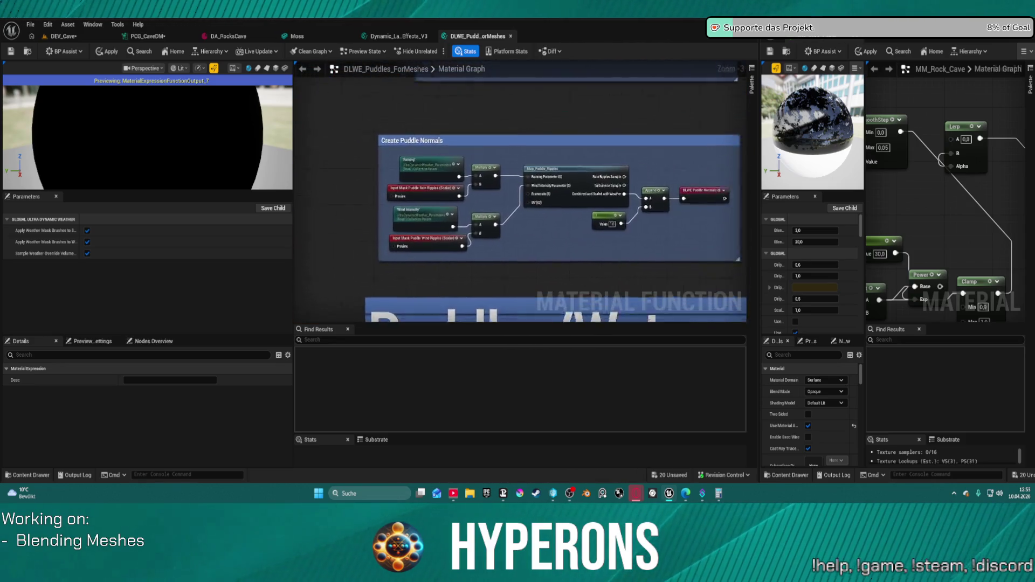
{"action": "scroll", "coordinate": [555, 136], "scroll_direction": "up", "scroll_amount": 3}
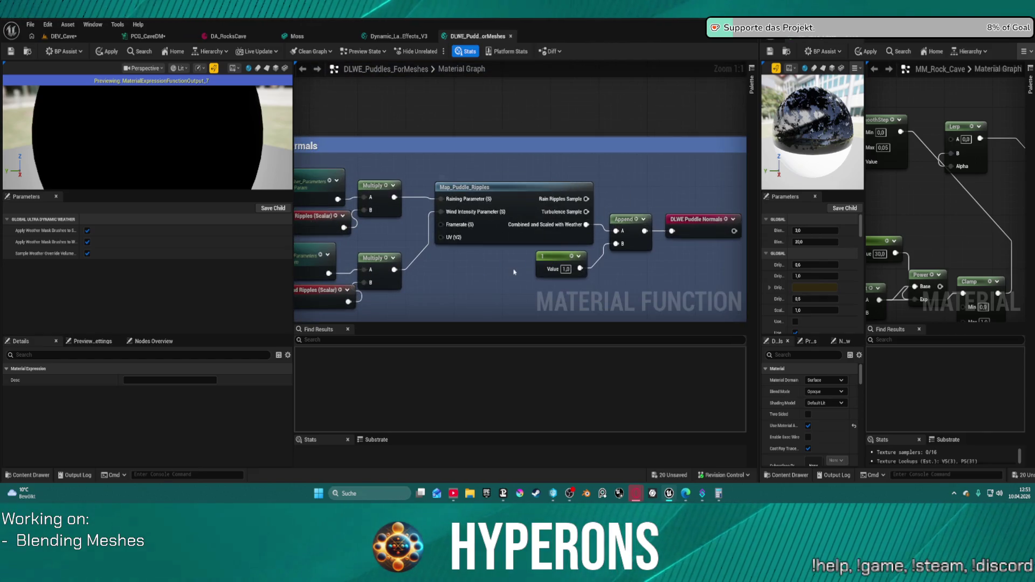
{"action": "scroll", "coordinate": [613, 186], "scroll_direction": "down", "scroll_amount": 2}
{"action": "scroll", "coordinate": [603, 303], "scroll_direction": "up", "scroll_amount": 3}
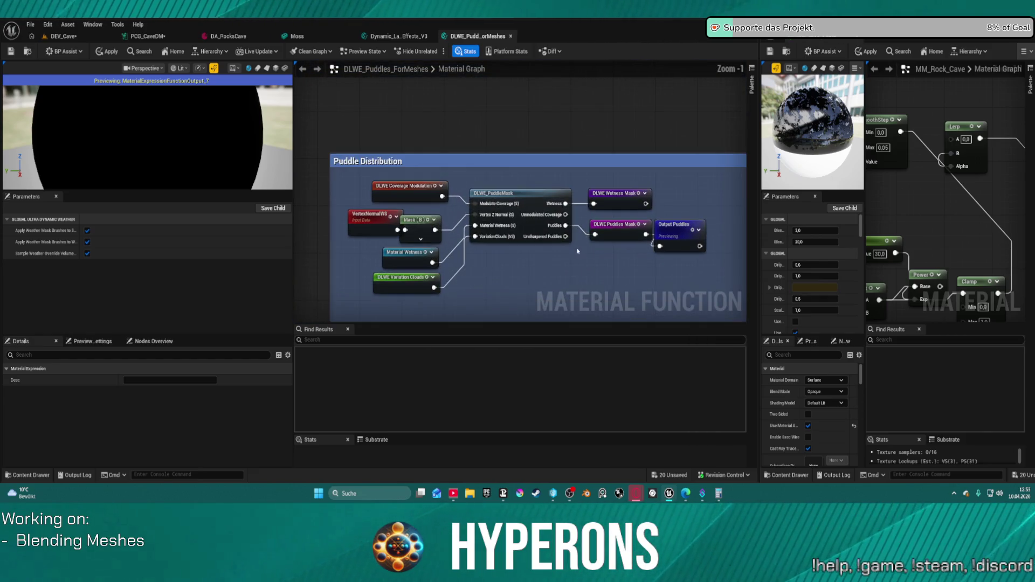
{"action": "scroll", "coordinate": [516, 204], "scroll_direction": "up", "scroll_amount": 1}
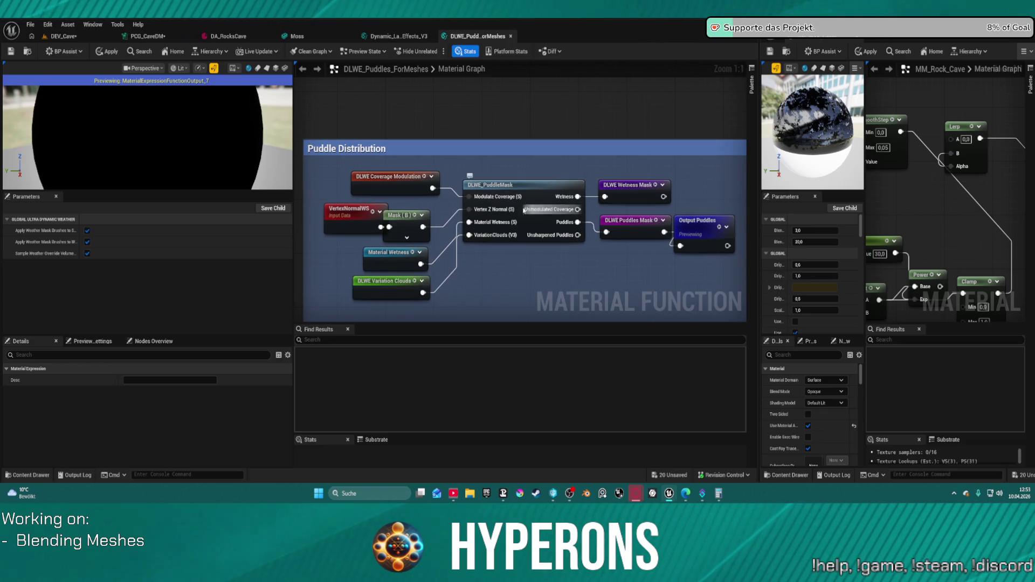
- Nudge the VertexNormalWS node, select the DLWE_PuddleMask call, and return to MM_Rock_Cave
{"action": "mouse_move", "coordinate": [350, 224]}
{"action": "left_mouse_down"}
{"action": "mouse_move", "coordinate": [333, 221]}
{"action": "mouse_move", "coordinate": [339, 227]}
{"action": "left_mouse_up"}
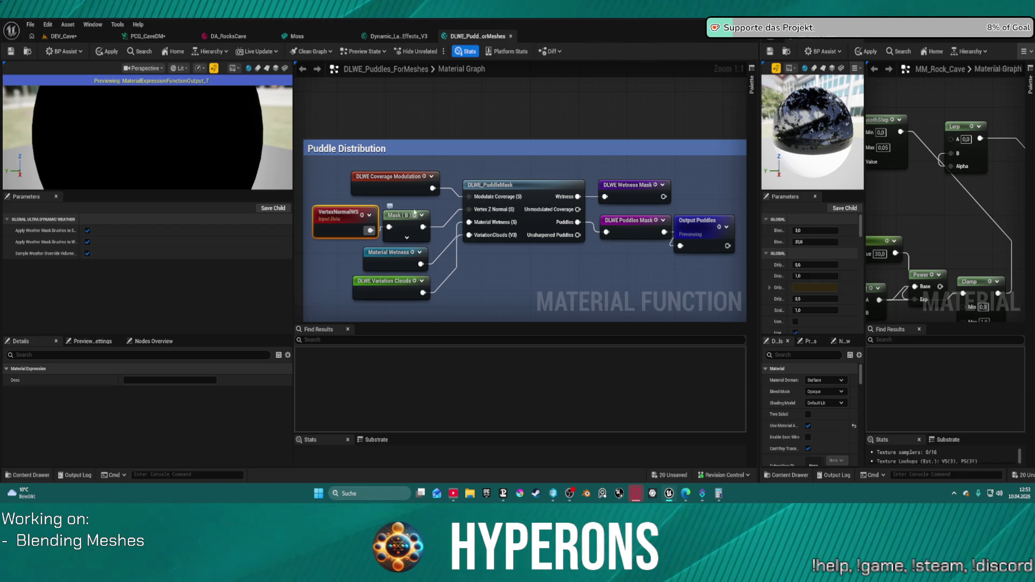
{"action": "left_click", "coordinate": [538, 216]}
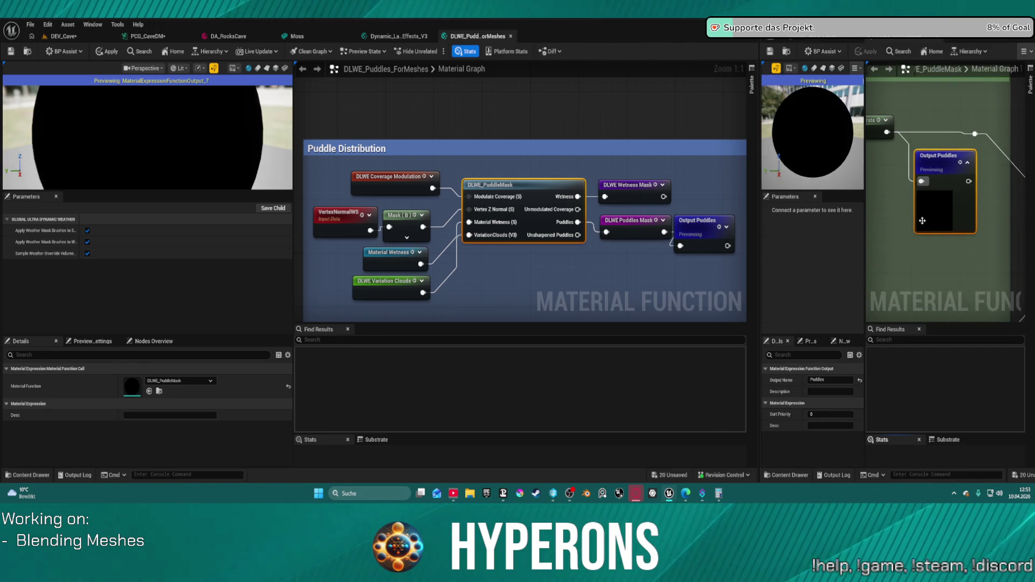
{"action": "left_click", "coordinate": [932, 51]}
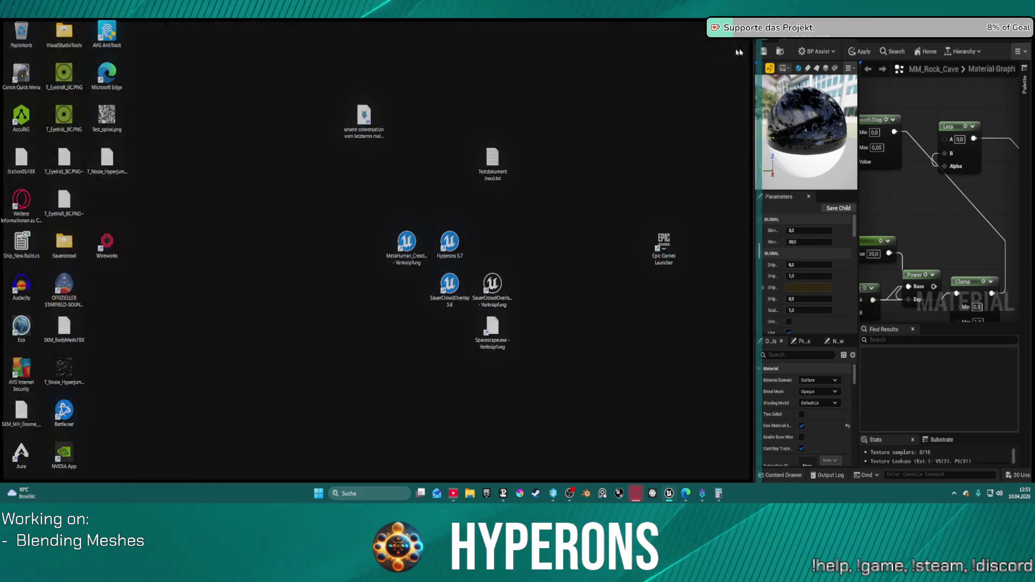
- Widen the MM_Rock_Cave editor beside the level editor and bring up DLWE_Puddles_ForMeshes
{"action": "left_click_drag", "start_coordinate": [759, 78], "coordinate": [291, 76]}
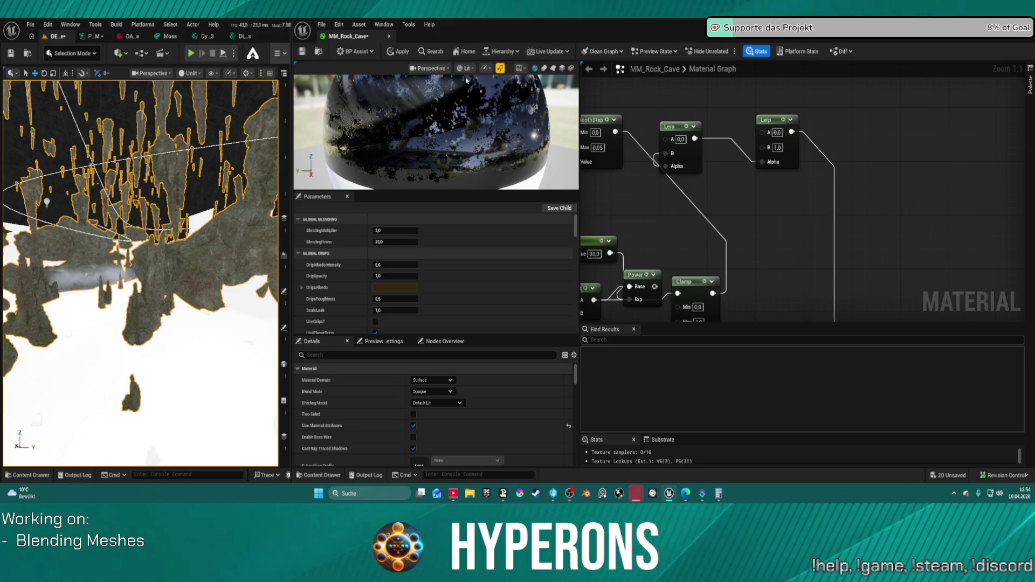
{"action": "left_click", "coordinate": [237, 37]}
- Close the DLWE_Puddles_ForMeshes tab, leaving the Dynamic Landscape Weather Effects graph showing
{"action": "middle_click", "coordinate": [237, 37]}
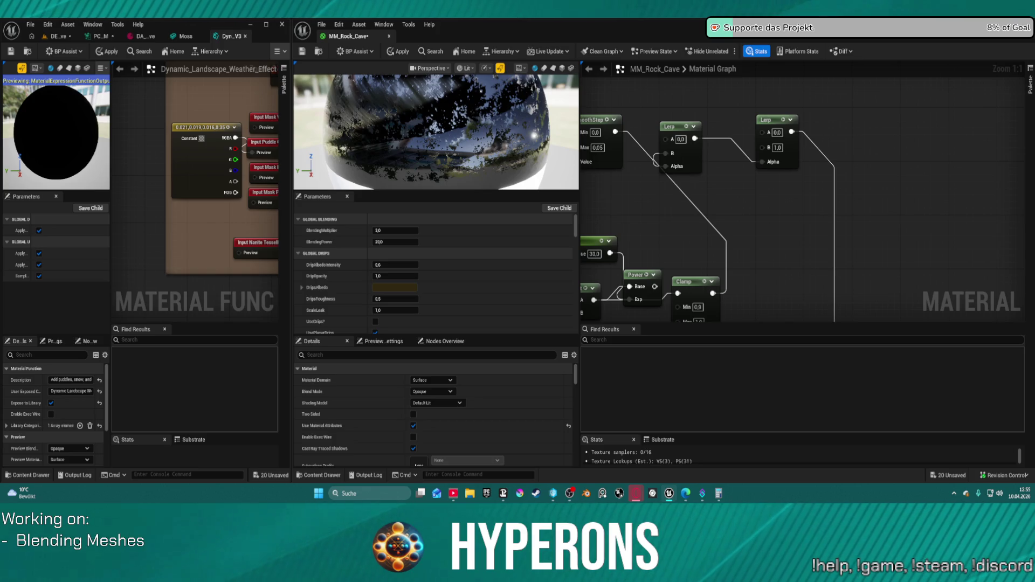
- Paste the Absolute World Position and Mask (B) nodes, delete the old position node, wire XYZ into Mask (B)
{"action": "mouse_move", "coordinate": [720, 92]}
{"action": "left_mouse_down"}
{"action": "mouse_move", "coordinate": [654, 194]}
{"action": "mouse_move", "coordinate": [597, 145]}
{"action": "mouse_move", "coordinate": [725, 147]}
{"action": "left_mouse_up"}
{"action": "left_click", "coordinate": [597, 146]}
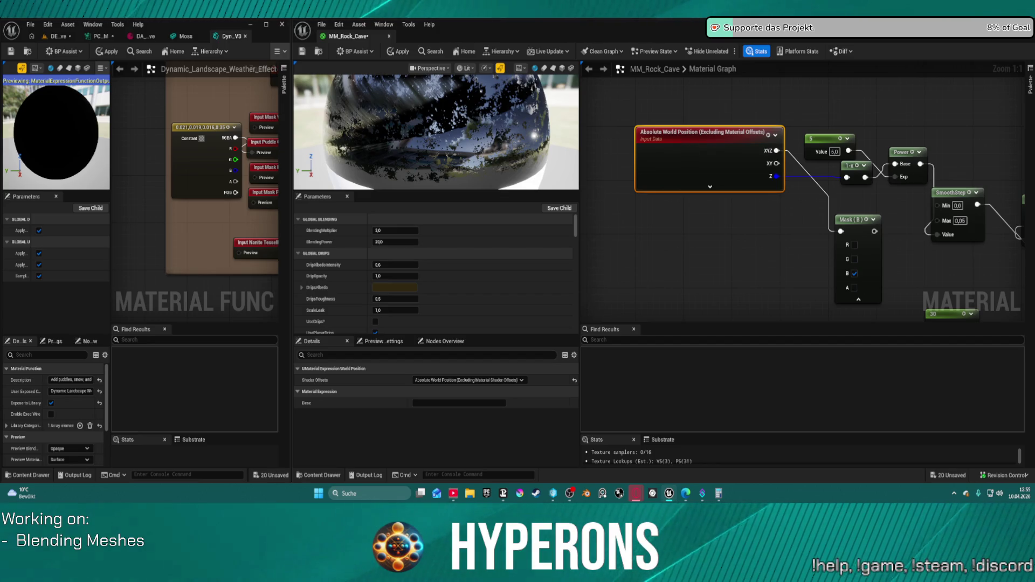
{"action": "key", "text": "ctrl+v"}
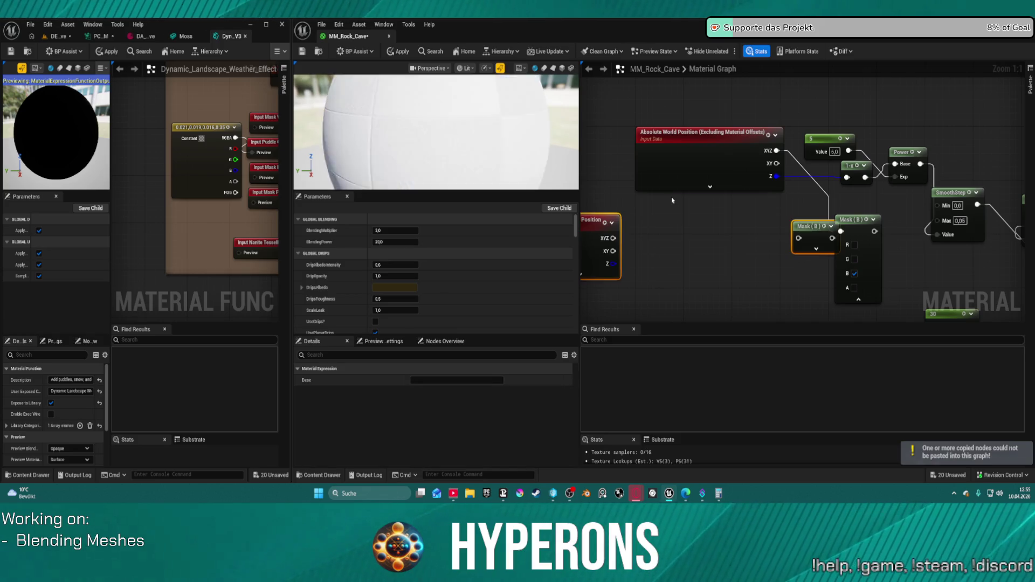
{"action": "mouse_move", "coordinate": [819, 236]}
{"action": "left_mouse_down"}
{"action": "mouse_move", "coordinate": [755, 221]}
{"action": "mouse_move", "coordinate": [812, 214]}
{"action": "mouse_move", "coordinate": [801, 216]}
{"action": "left_mouse_up"}
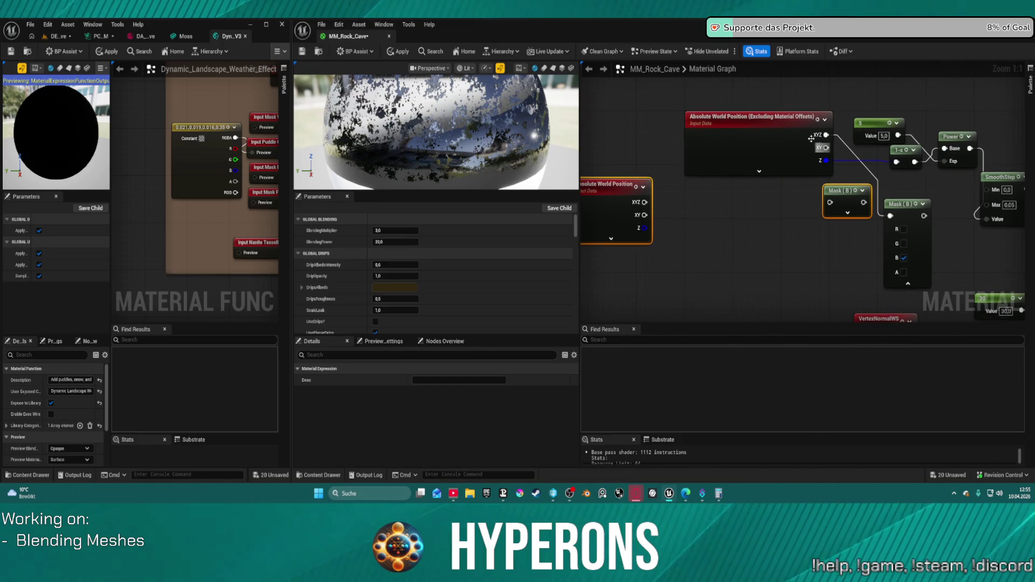
{"action": "left_click", "coordinate": [754, 117]}
{"action": "key", "text": "Delete"}
{"action": "mouse_move", "coordinate": [822, 200]}
{"action": "left_mouse_down"}
{"action": "mouse_move", "coordinate": [649, 200]}
{"action": "mouse_move", "coordinate": [707, 200]}
{"action": "left_mouse_up"}
{"action": "mouse_move", "coordinate": [645, 202]}
{"action": "left_mouse_down"}
{"action": "mouse_move", "coordinate": [722, 202]}
{"action": "mouse_move", "coordinate": [897, 162]}
{"action": "left_mouse_up"}
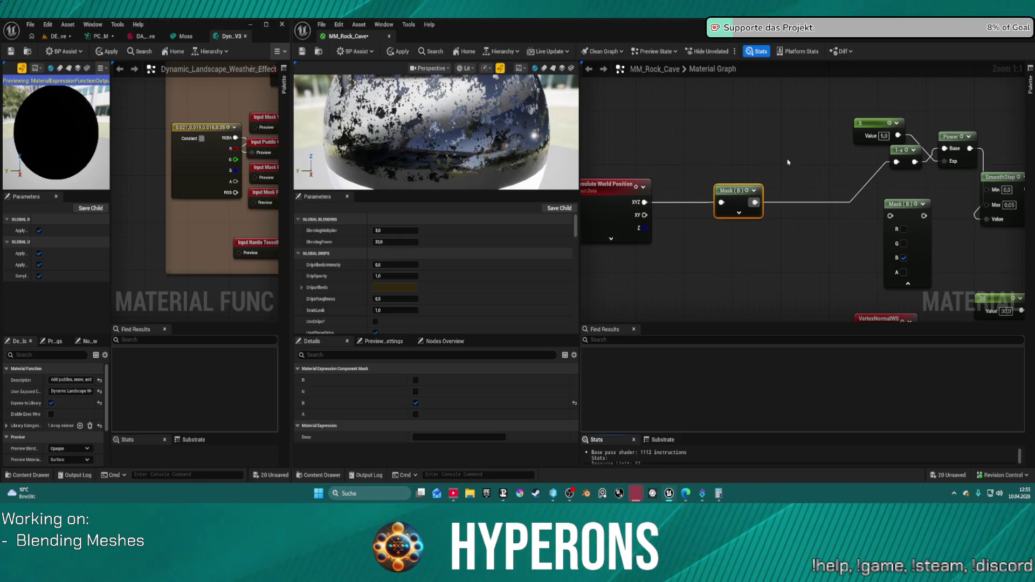
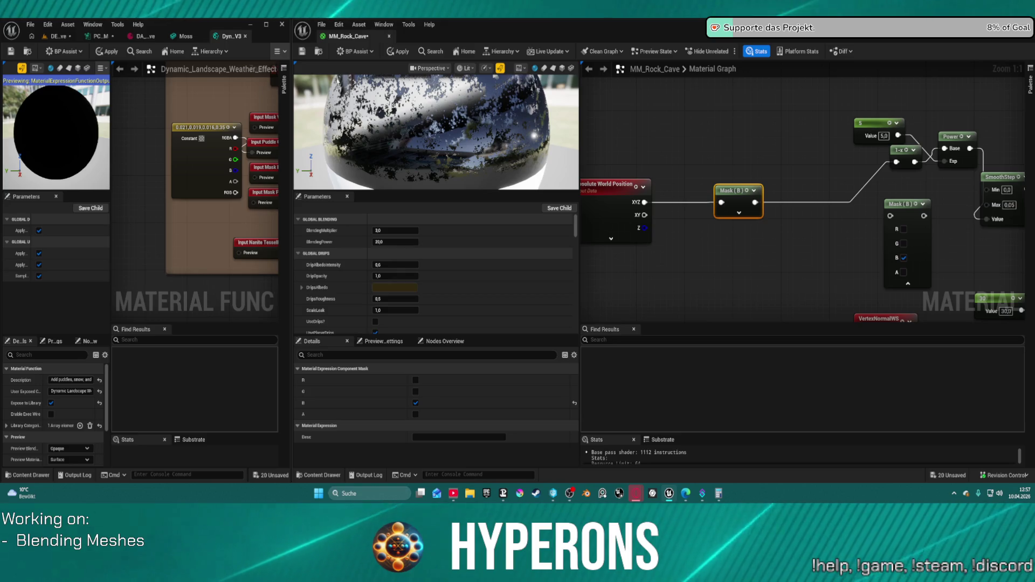
- Look over the Dyn..V3 landscape weather function graph, then switch to the Moss static mesh
{"action": "left_click", "coordinate": [238, 34]}
{"action": "scroll", "coordinate": [232, 114], "scroll_direction": "down", "scroll_amount": 5}
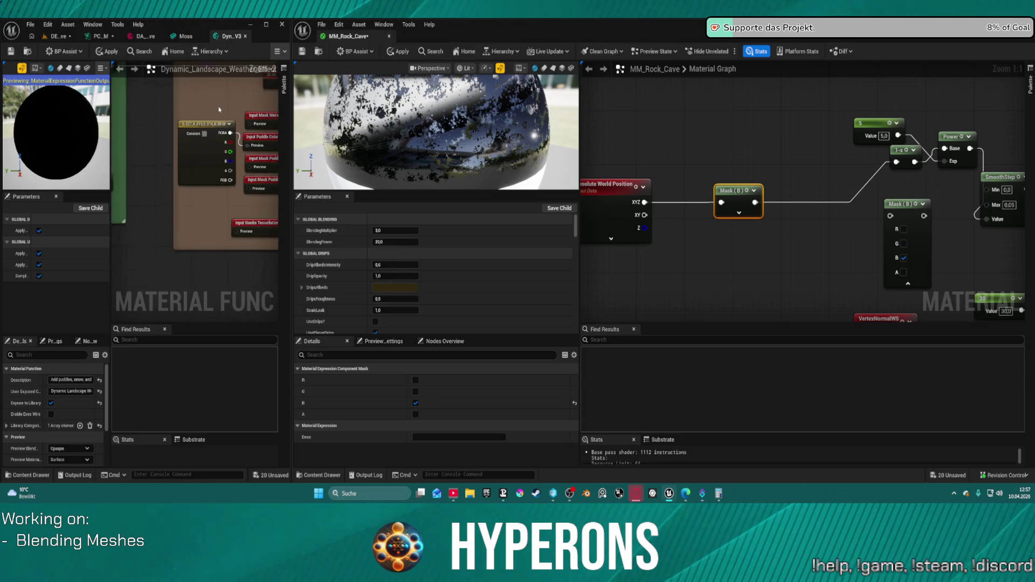
{"action": "scroll", "coordinate": [231, 113], "scroll_direction": "down", "scroll_amount": 2}
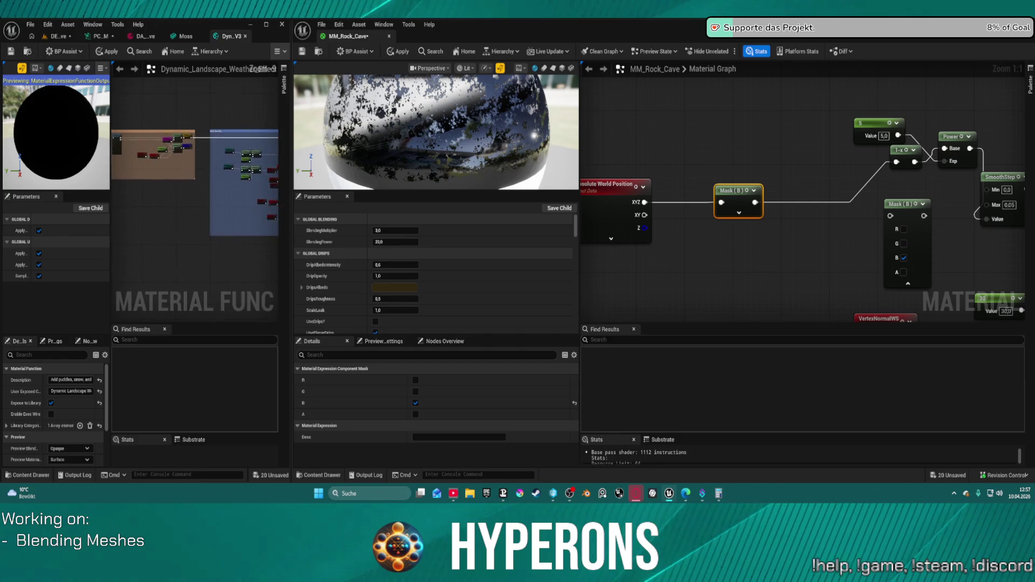
{"action": "scroll", "coordinate": [222, 131], "scroll_direction": "up", "scroll_amount": 2}
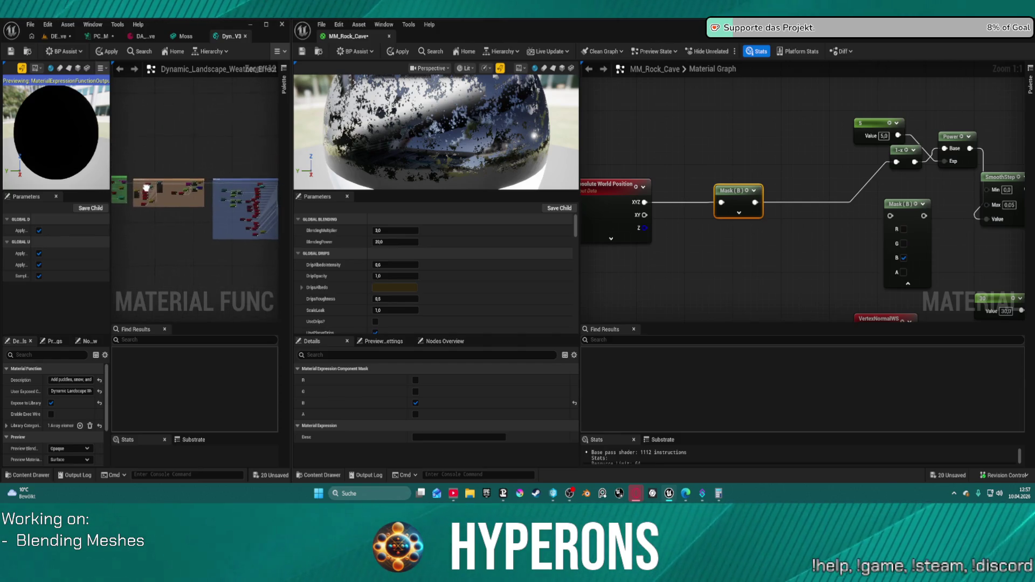
{"action": "left_click", "coordinate": [185, 36]}
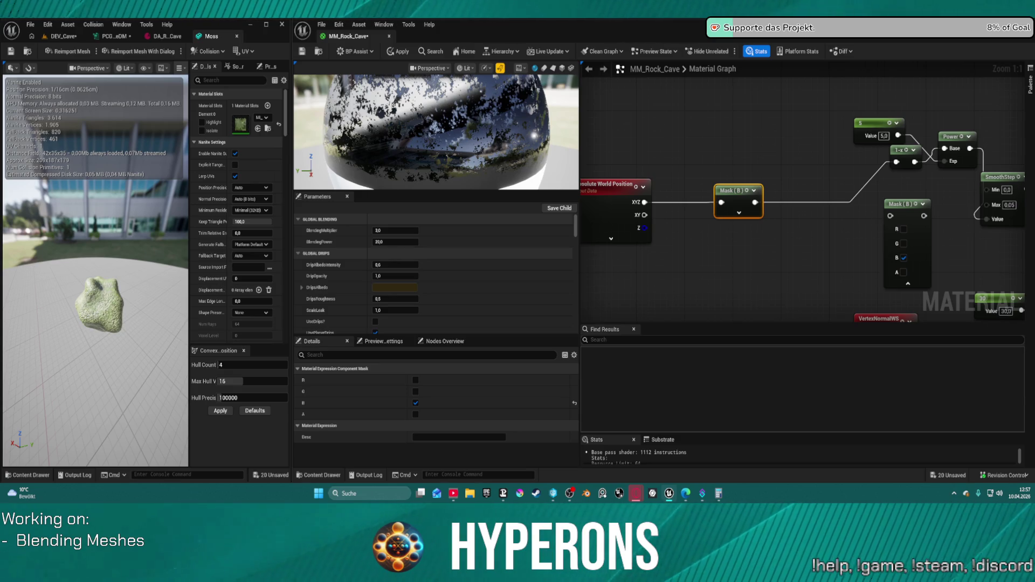
- Switch to the DEV_Cave level and fly the camera into the cave among the rocks
{"action": "left_click", "coordinate": [70, 39]}
{"action": "left_click_drag", "start_coordinate": [141, 269], "coordinate": [114, 251]}
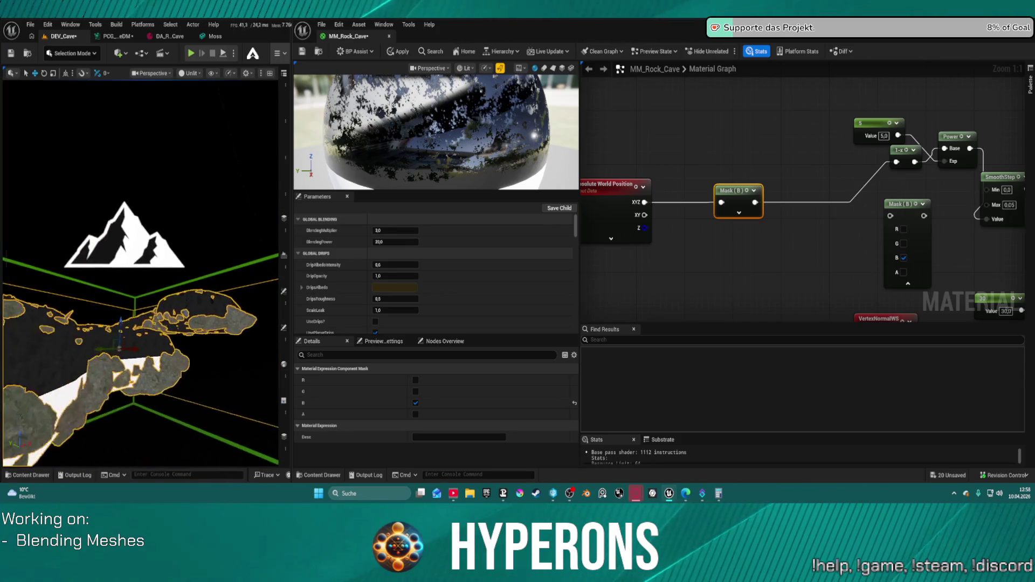
- Set the world position node's Shader Offsets to Camera Relative World Position and view the rocks
{"action": "left_click_drag", "start_coordinate": [582, 218], "coordinate": [665, 209]}
{"action": "left_click", "coordinate": [469, 380]}
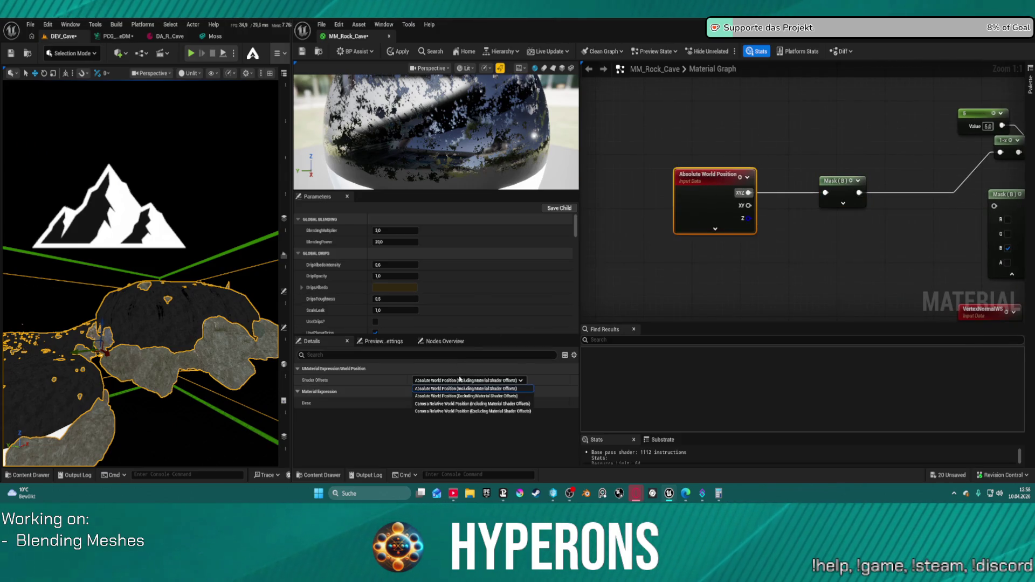
{"action": "left_click", "coordinate": [488, 405]}
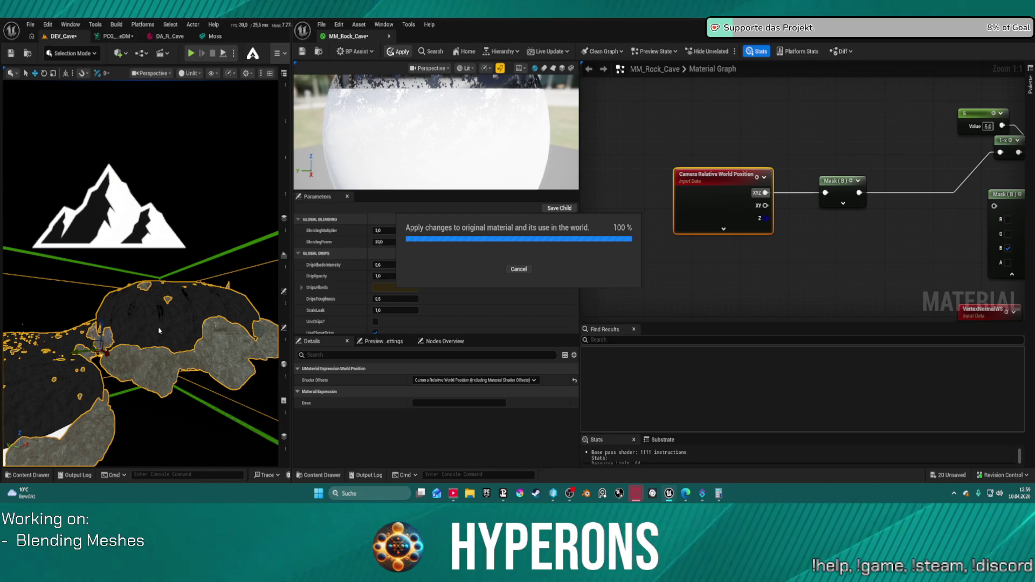
{"action": "left_click_drag", "start_coordinate": [157, 330], "coordinate": [157, 192]}
- Search the node menu for 'world' and add a WorldSpaceAlignedScreenCoordinates node
{"action": "right_click", "coordinate": [735, 99]}
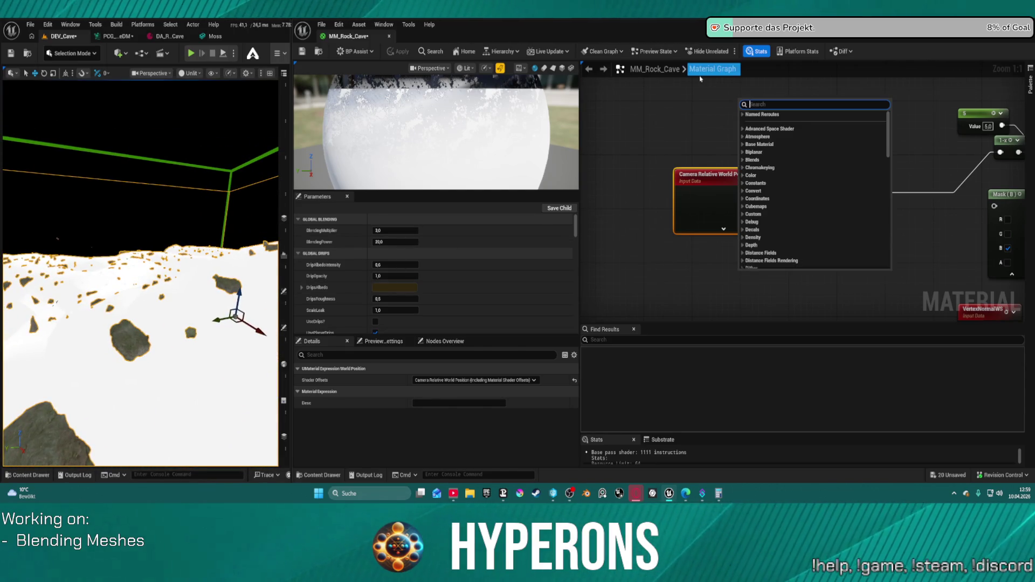
{"action": "type", "text": "me"}
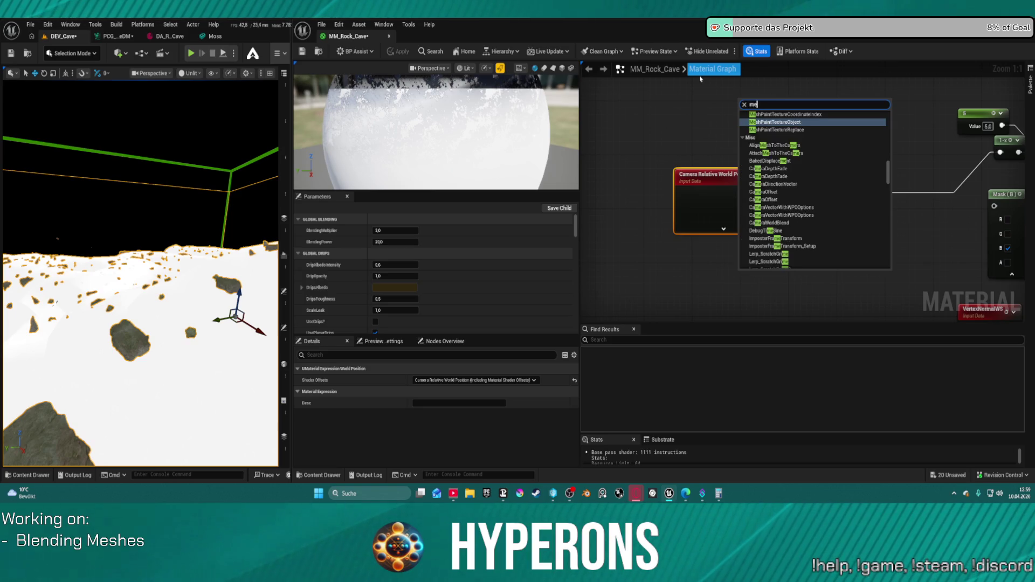
{"action": "key", "text": "BackSpace"}
{"action": "key", "text": "BackSpace"}
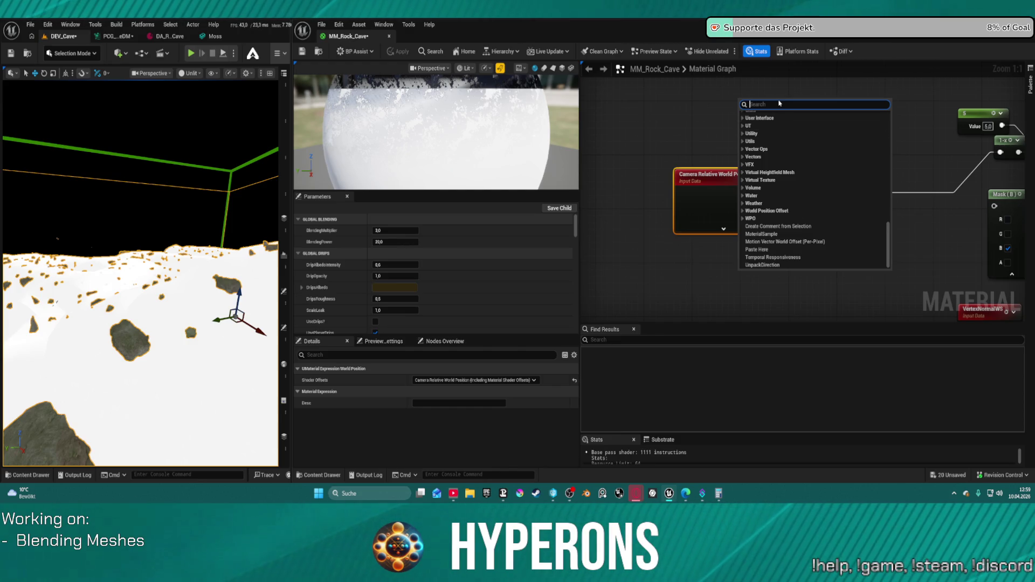
{"action": "type", "text": "world"}
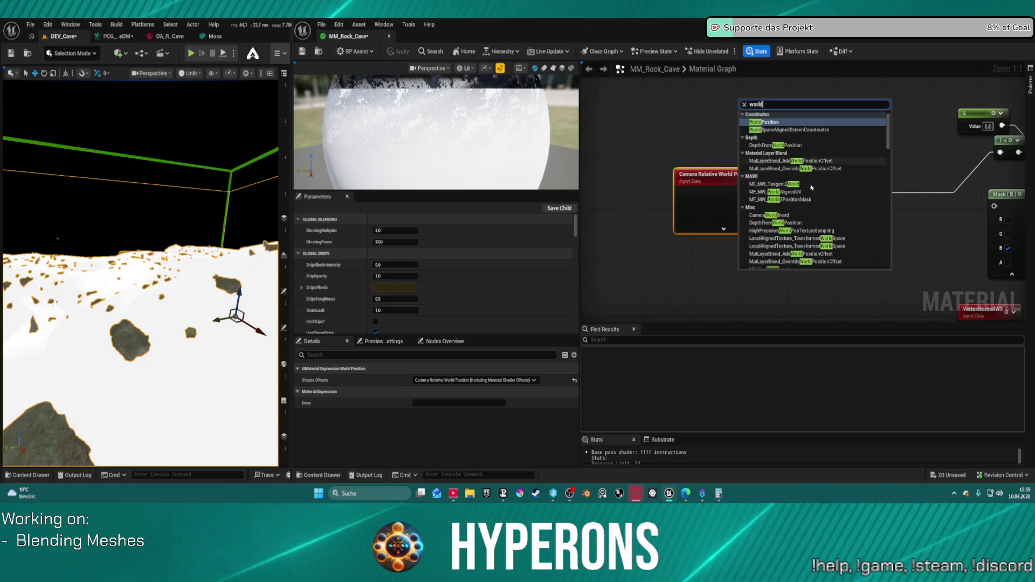
{"action": "left_click", "coordinate": [792, 130]}
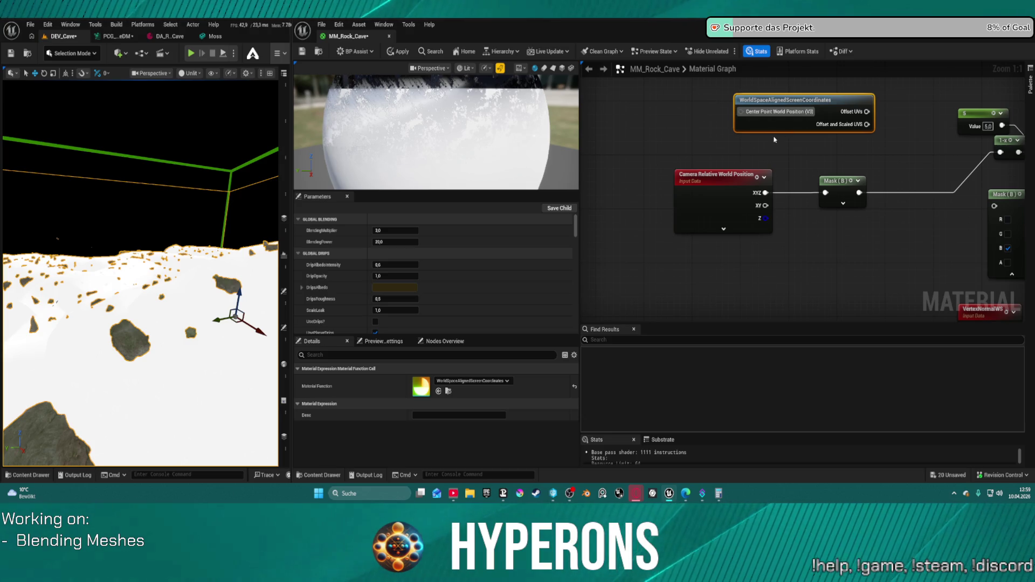
{"action": "left_click", "coordinate": [774, 139]}
- Add an Absolute World Position node via 'pos', delete the Camera Relative node, and put it in its place
{"action": "right_click", "coordinate": [770, 114]}
{"action": "type", "text": "po"}
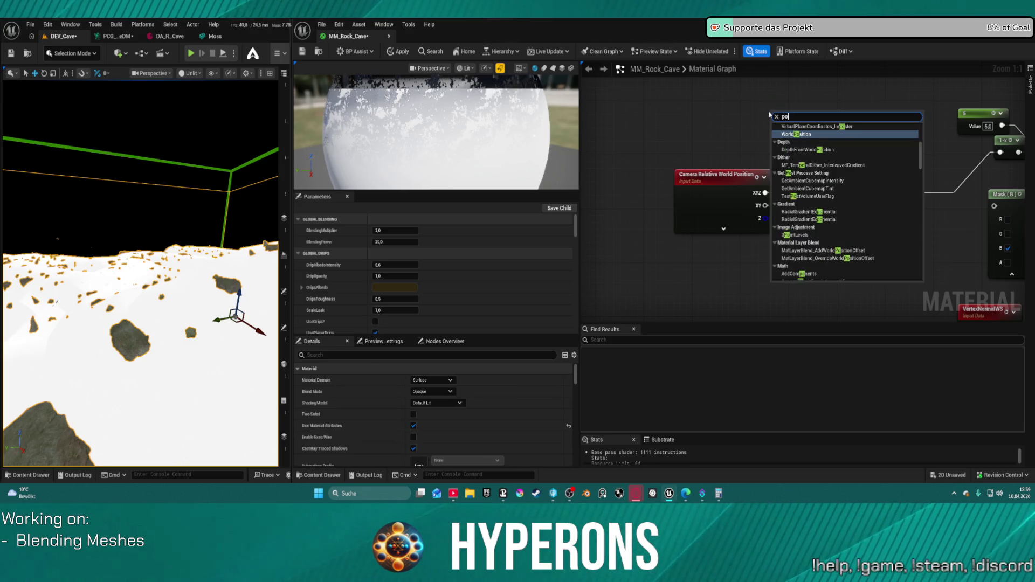
{"action": "type", "text": "s"}
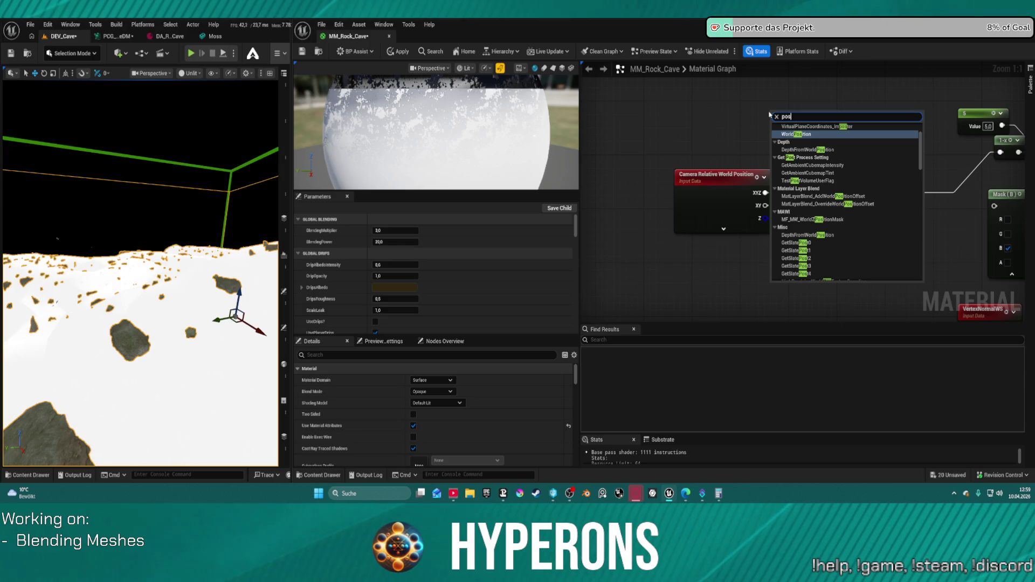
{"action": "scroll", "coordinate": [843, 138], "scroll_direction": "up", "scroll_amount": 2}
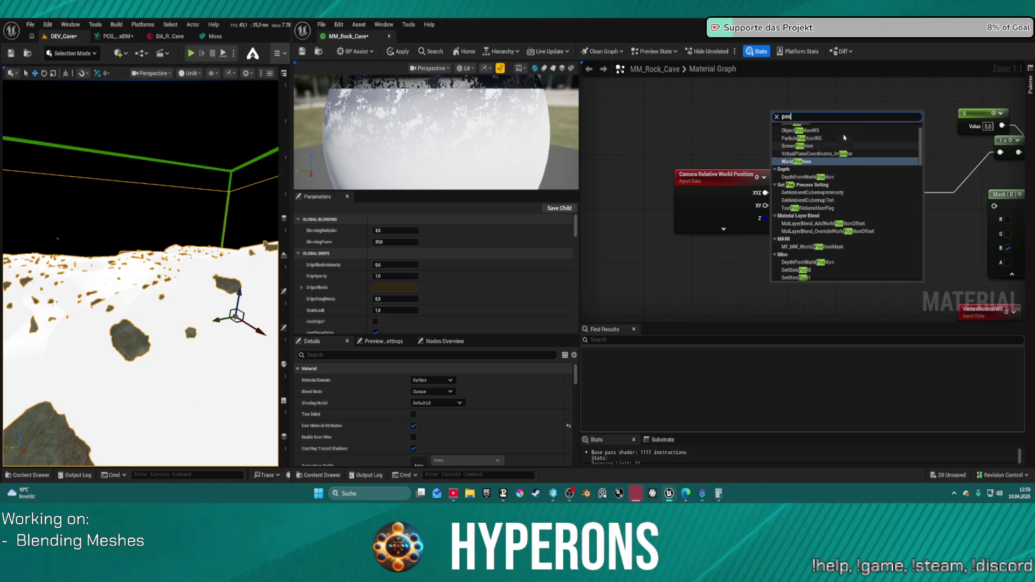
{"action": "left_click", "coordinate": [807, 161]}
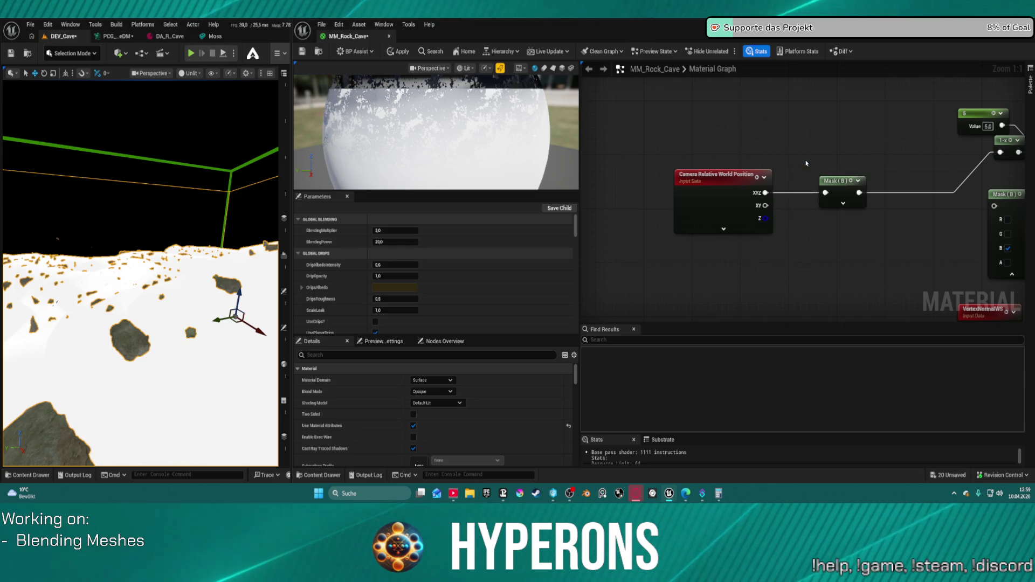
{"action": "left_click", "coordinate": [722, 179]}
{"action": "key", "text": "Delete"}
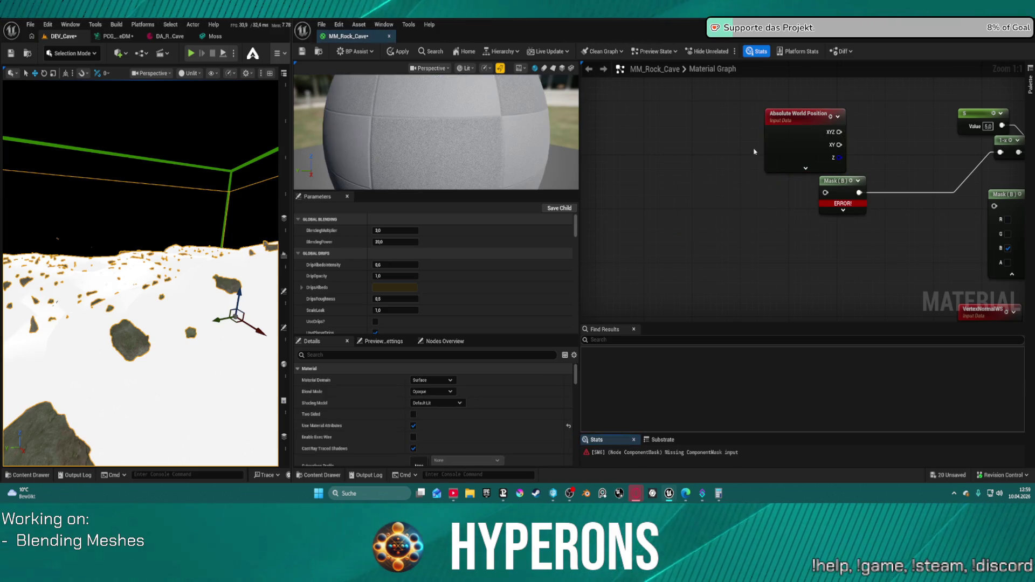
{"action": "left_click_drag", "start_coordinate": [798, 143], "coordinate": [755, 195]}
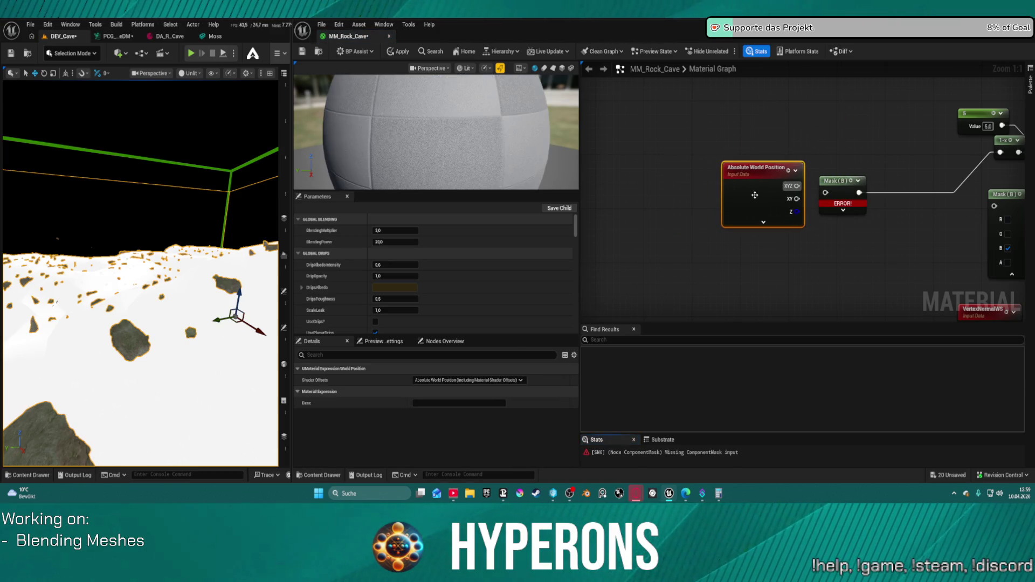
{"action": "right_click", "coordinate": [768, 117]}
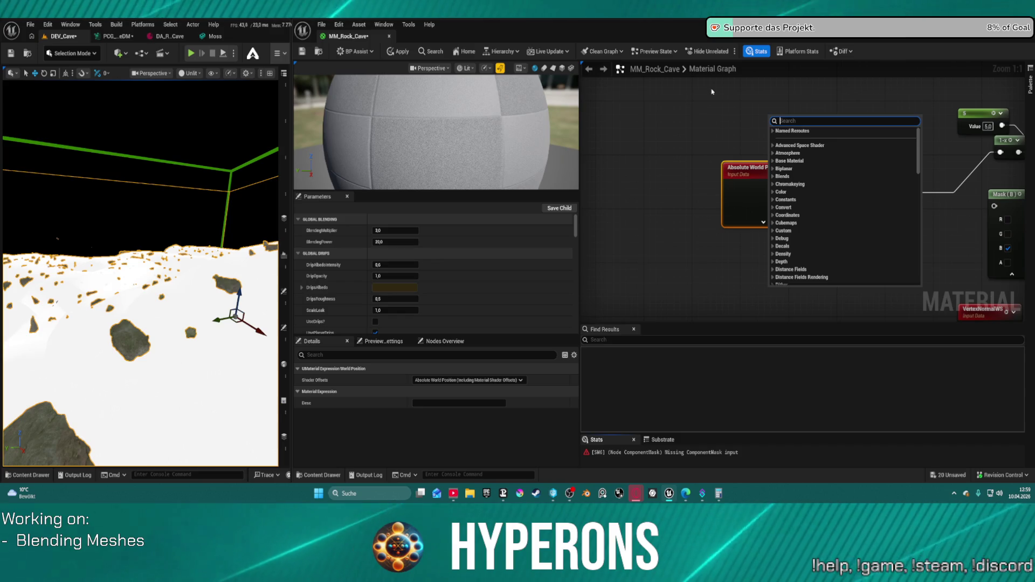
- Connect Absolute World Position XYZ to Mask (B) and rewire the Power blend into the Lerp
{"action": "mouse_move", "coordinate": [800, 181]}
{"action": "left_mouse_down"}
{"action": "mouse_move", "coordinate": [678, 185]}
{"action": "mouse_move", "coordinate": [704, 187]}
{"action": "left_mouse_up"}
{"action": "mouse_move", "coordinate": [769, 192]}
{"action": "left_mouse_down"}
{"action": "mouse_move", "coordinate": [590, 116]}
{"action": "mouse_move", "coordinate": [537, 55]}
{"action": "left_mouse_up"}
{"action": "left_click_drag", "start_coordinate": [756, 198], "coordinate": [825, 135]}
{"action": "mouse_move", "coordinate": [835, 214]}
{"action": "left_mouse_down"}
{"action": "mouse_move", "coordinate": [685, 258]}
{"action": "mouse_move", "coordinate": [762, 251]}
{"action": "mouse_move", "coordinate": [737, 215]}
{"action": "mouse_move", "coordinate": [757, 194]}
{"action": "mouse_move", "coordinate": [699, 128]}
{"action": "left_mouse_up"}
{"action": "left_click_drag", "start_coordinate": [705, 122], "coordinate": [704, 120]}
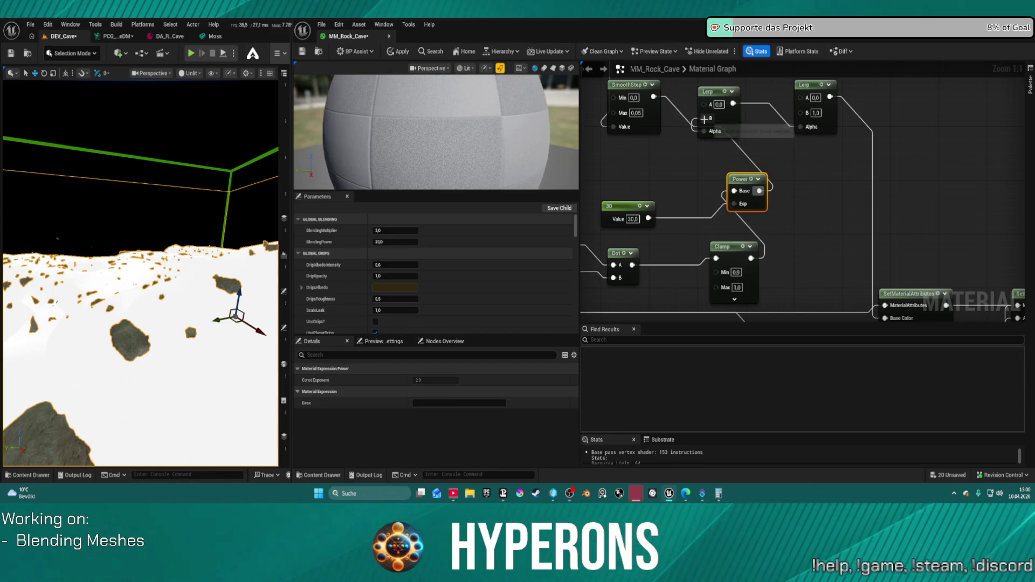
- Move the 30 constant up, apply the material, and inspect the cave rock ground and walls
{"action": "left_click_drag", "start_coordinate": [620, 206], "coordinate": [625, 172]}
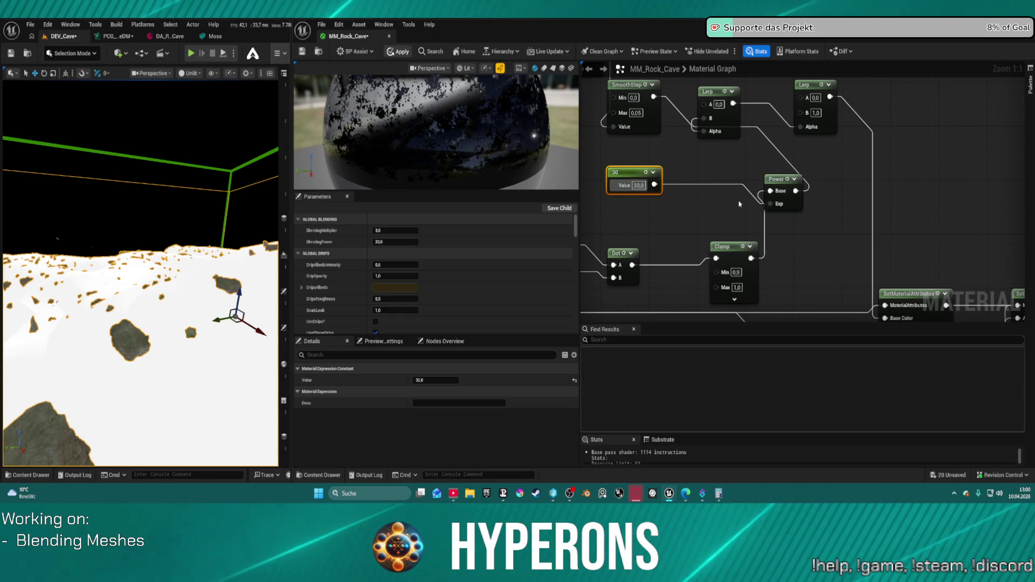
{"action": "left_click", "coordinate": [401, 54]}
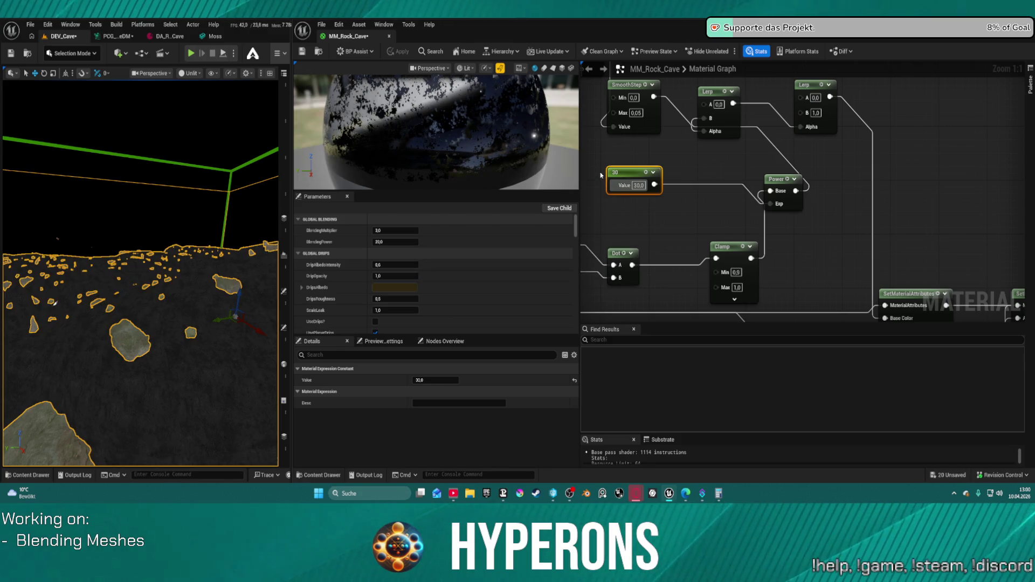
{"action": "left_click_drag", "start_coordinate": [140, 243], "coordinate": [149, 162]}
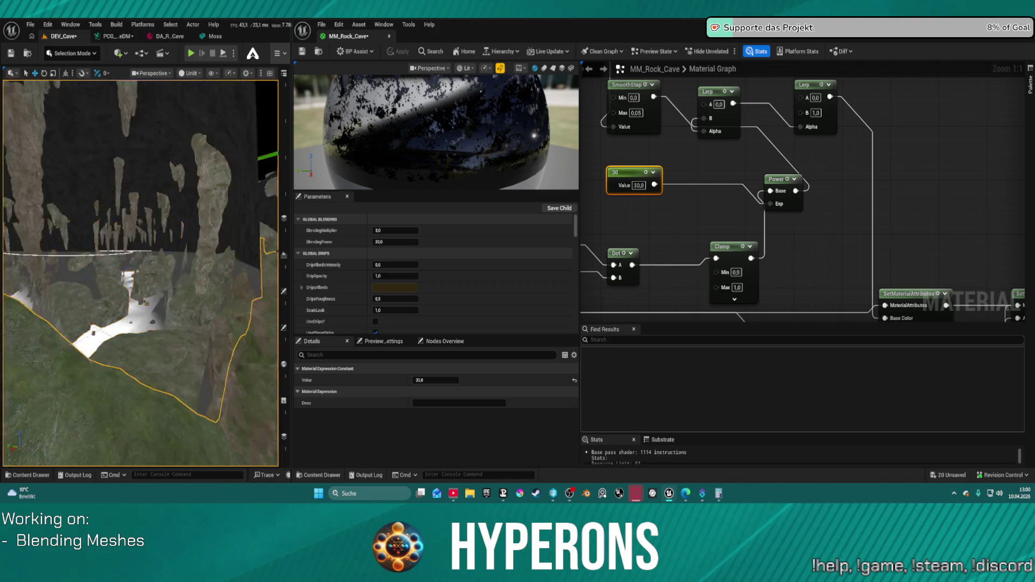
{"action": "left_click_drag", "start_coordinate": [149, 162], "coordinate": [149, 232]}
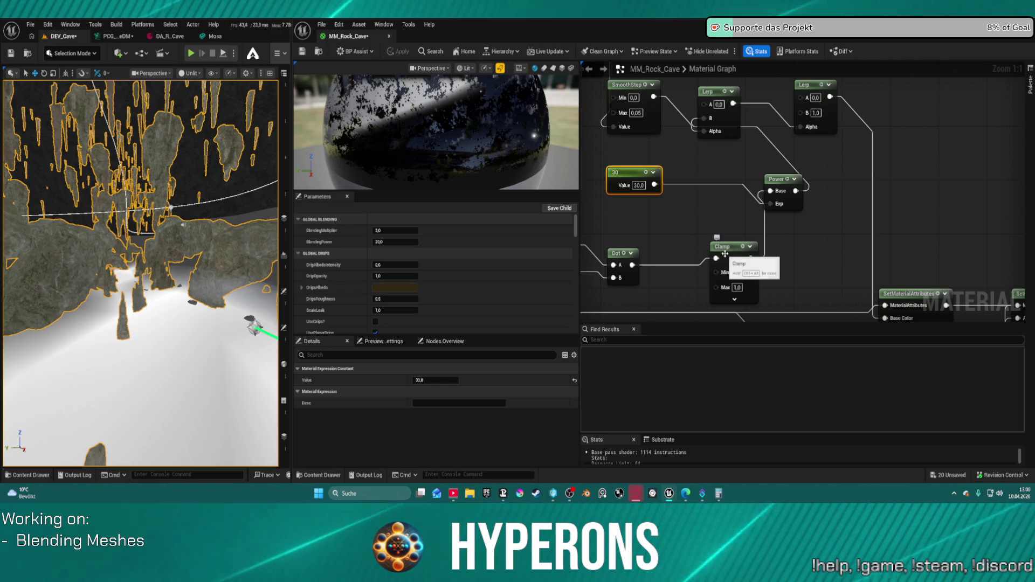
- Raise the Clamp node's Min from 0,9 to 0,95 and apply it to the rocks
{"action": "mouse_move", "coordinate": [728, 248]}
{"action": "left_mouse_down"}
{"action": "mouse_move", "coordinate": [706, 252]}
{"action": "mouse_move", "coordinate": [697, 222]}
{"action": "mouse_move", "coordinate": [668, 233]}
{"action": "left_mouse_up"}
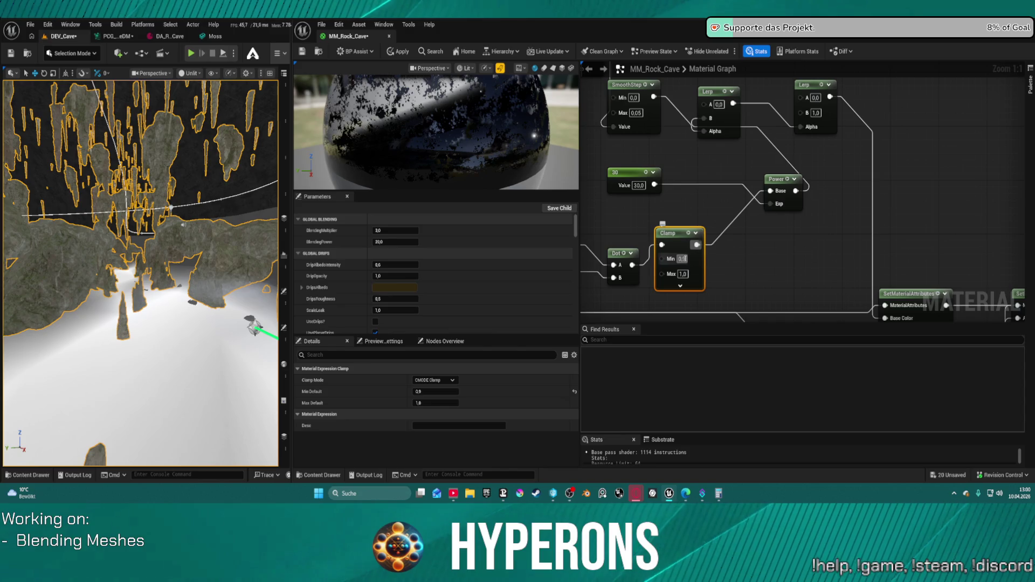
{"action": "left_click", "coordinate": [682, 258]}
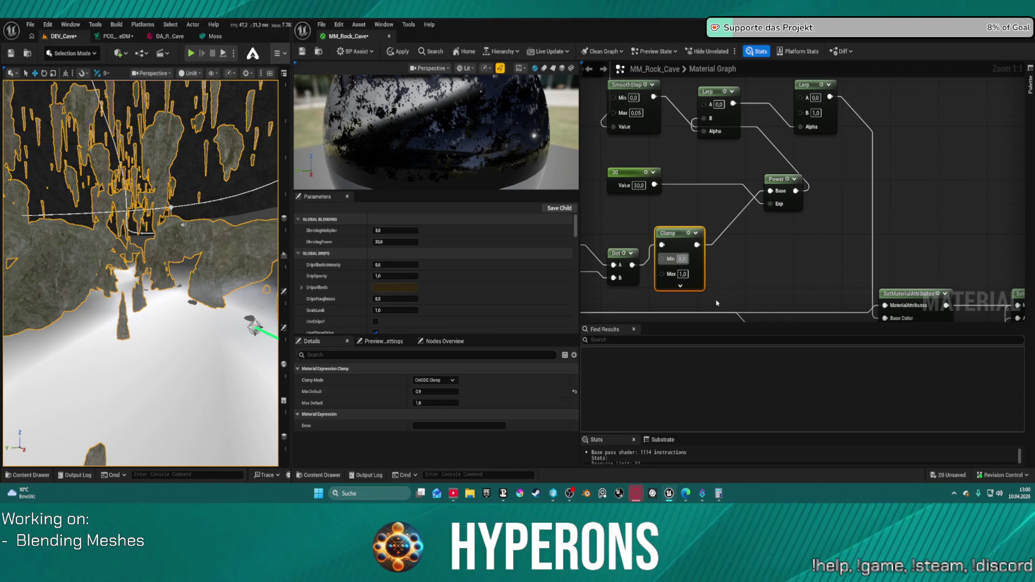
{"action": "type", "text": "8"}
{"action": "key", "text": "BackSpace"}
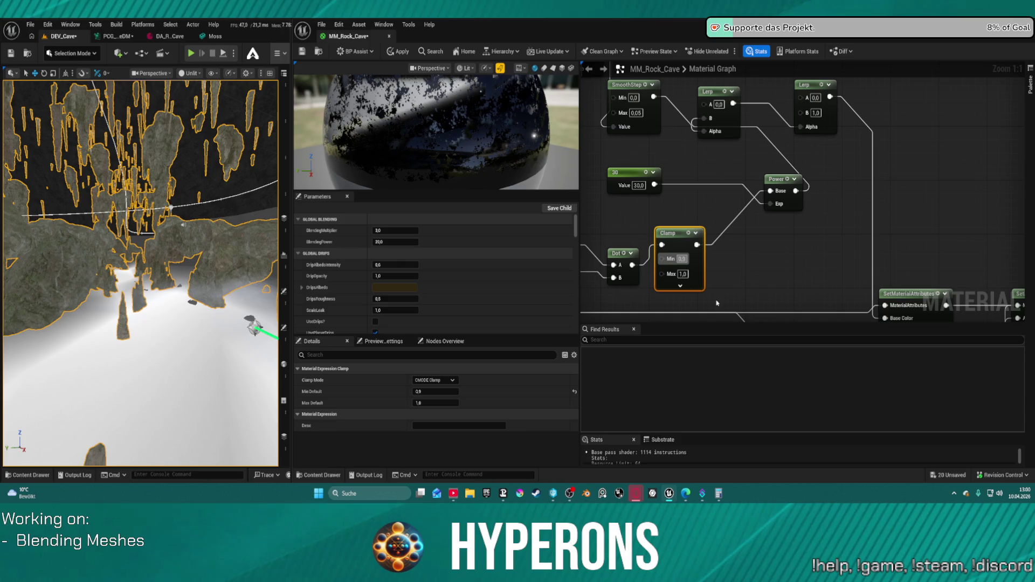
{"action": "type", "text": "5"}
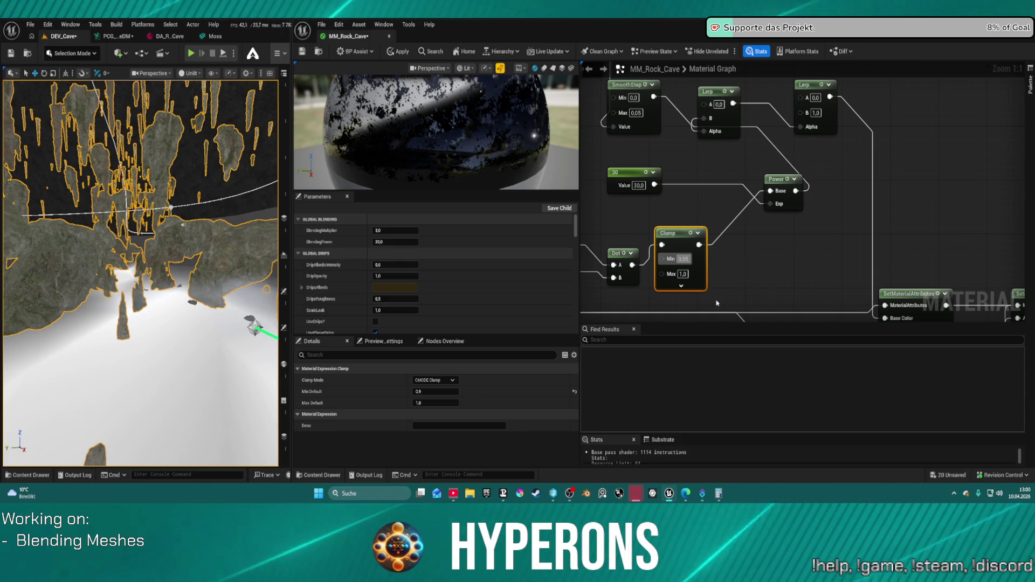
{"action": "left_click", "coordinate": [403, 54]}
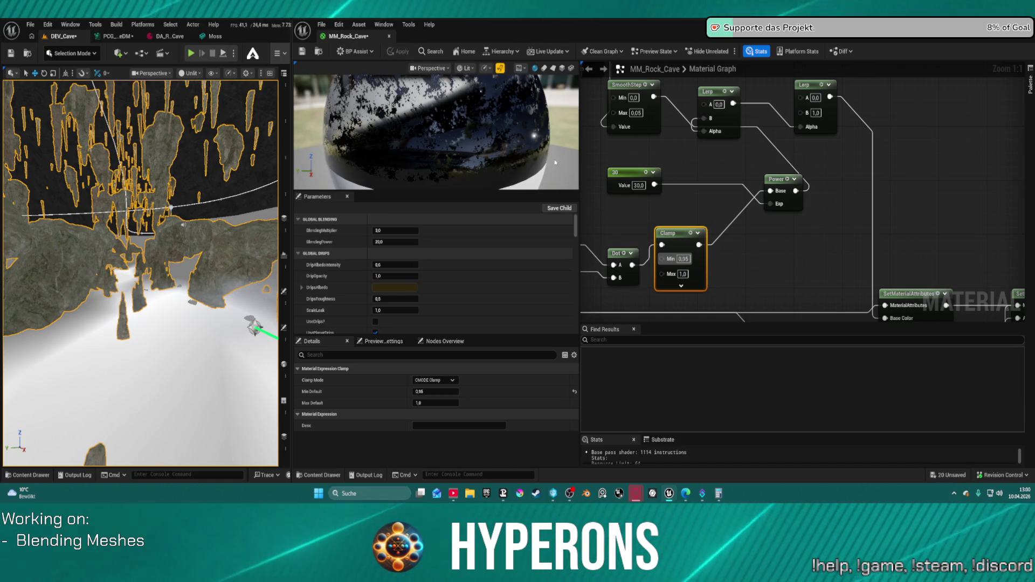
- Change the Clamp Min value again to 3,0
{"action": "left_click", "coordinate": [683, 259]}
{"action": "type", "text": "3"}
{"action": "key", "text": "Return"}
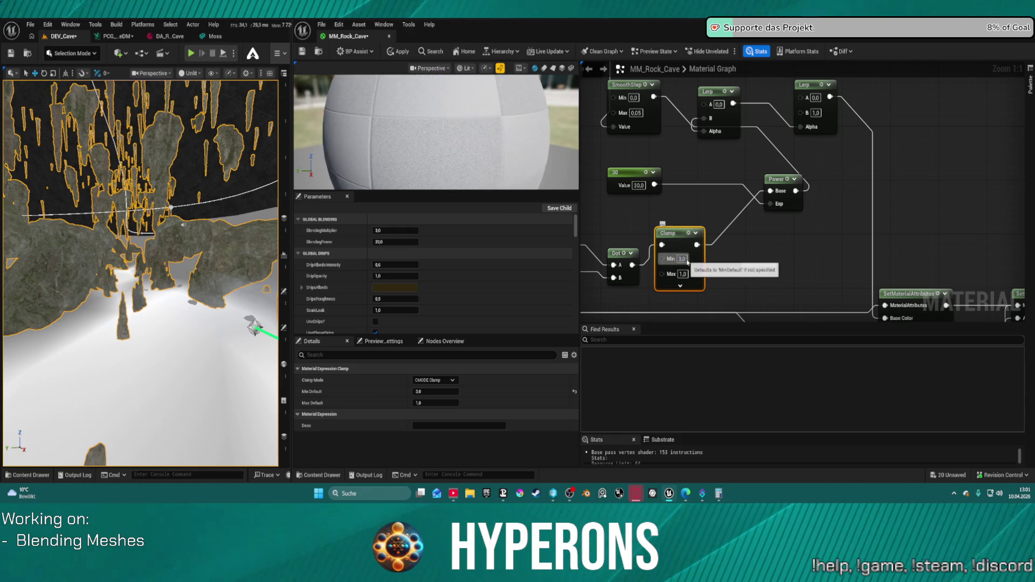
{"action": "left_click", "coordinate": [682, 259]}
{"action": "type", "text": "0"}
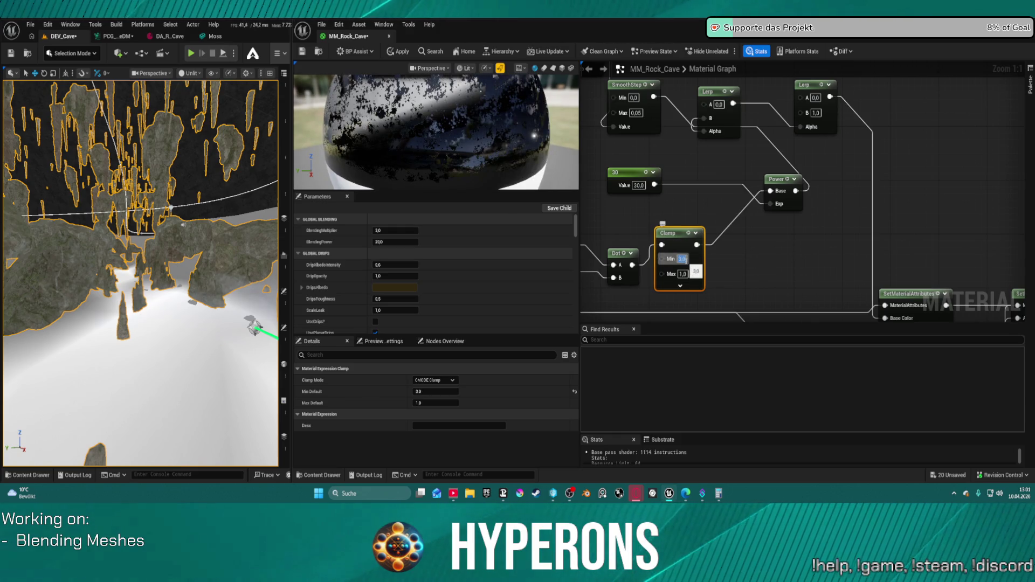